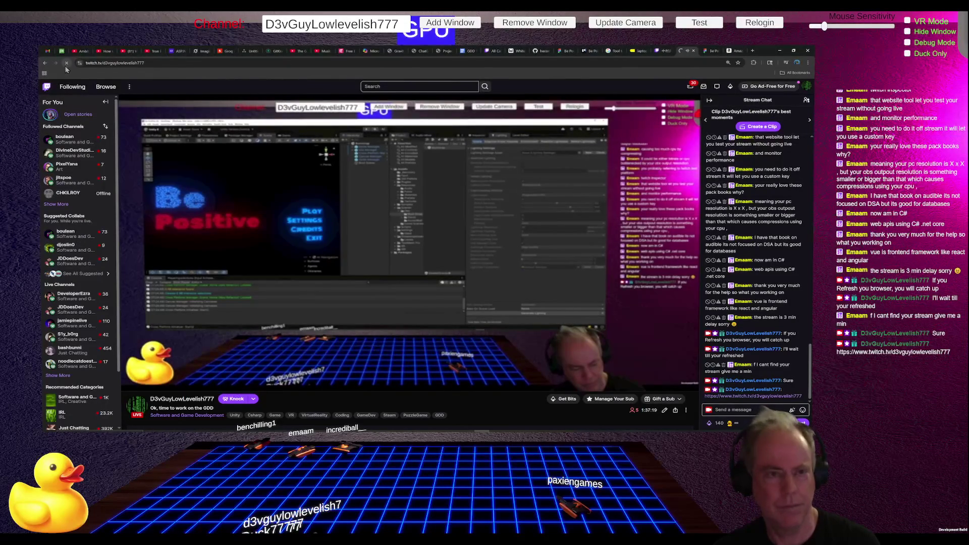
Step: Reload the Twitch channel page so the live stream catches up
key(F5)
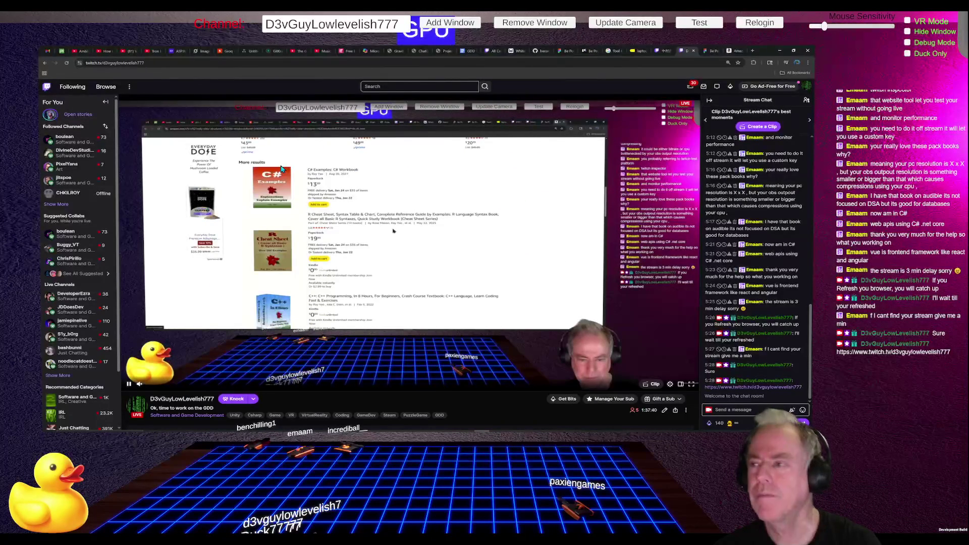
Step: Switch to the Amazon tab with the O'Reilly C# data structures book results
click(735, 52)
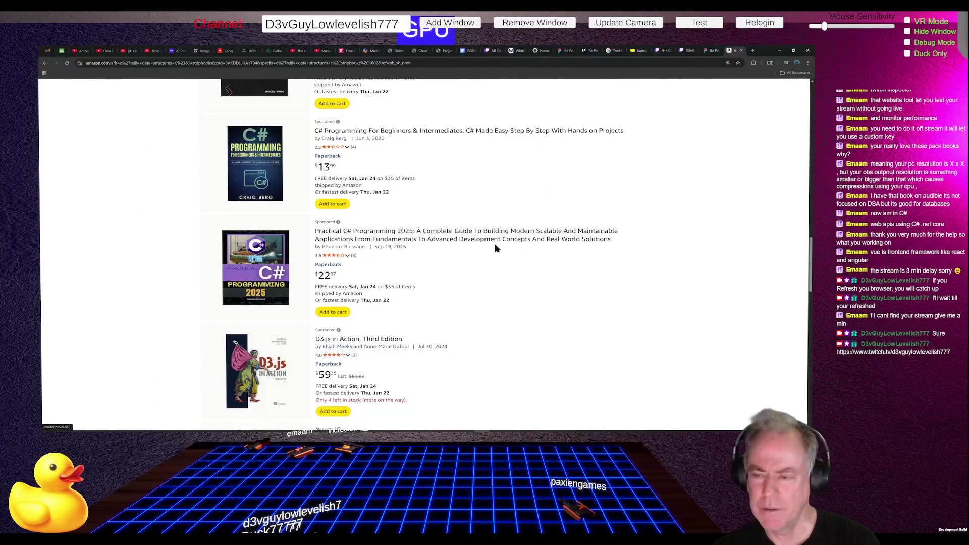
scroll(495, 248, down, 1)
scroll(495, 248, down, 1)
scroll(496, 250, down, 1)
scroll(497, 250, down, 1)
scroll(497, 250, down, 1)
scroll(497, 250, down, 1)
scroll(498, 253, down, 2)
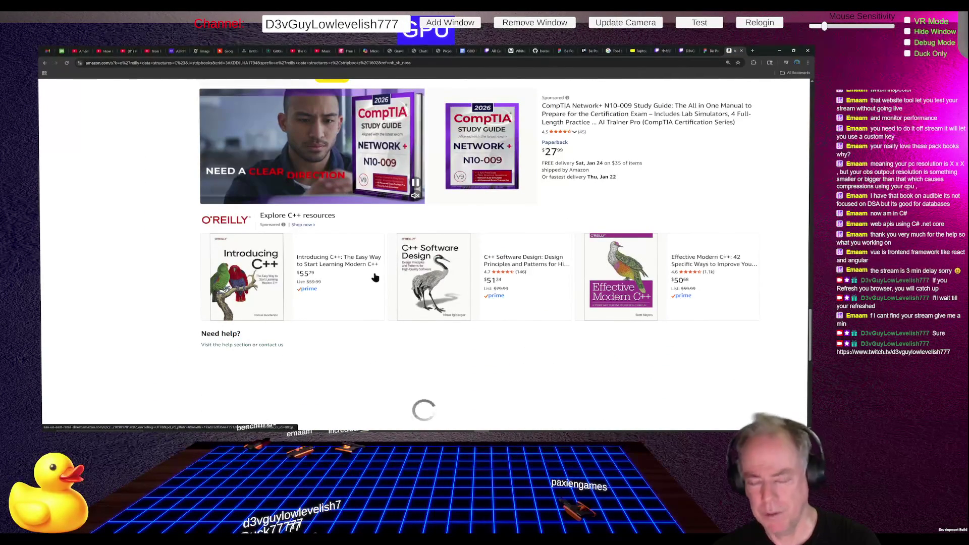
scroll(374, 278, down, 1)
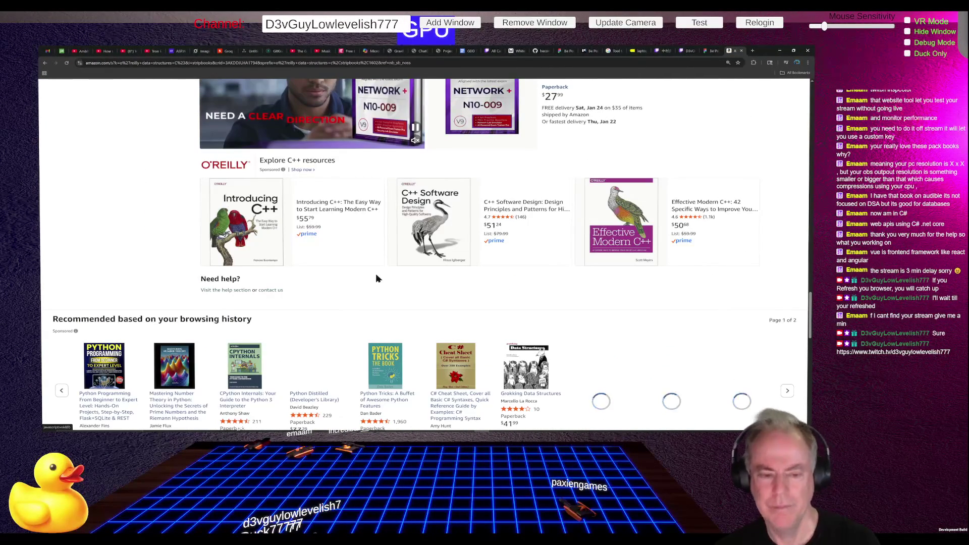
scroll(401, 291, down, 2)
scroll(401, 296, down, 1)
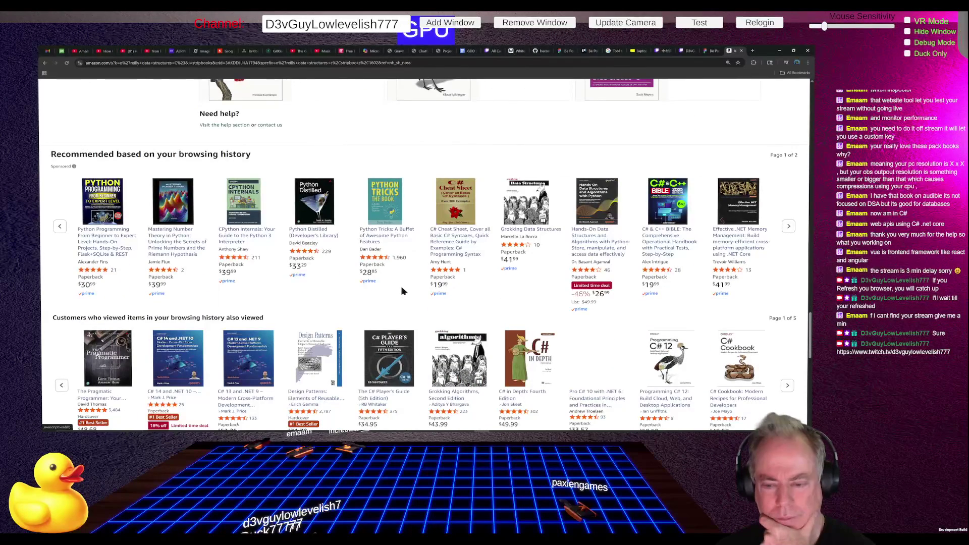
scroll(405, 297, down, 1)
scroll(406, 299, up, 1)
scroll(406, 301, up, 3)
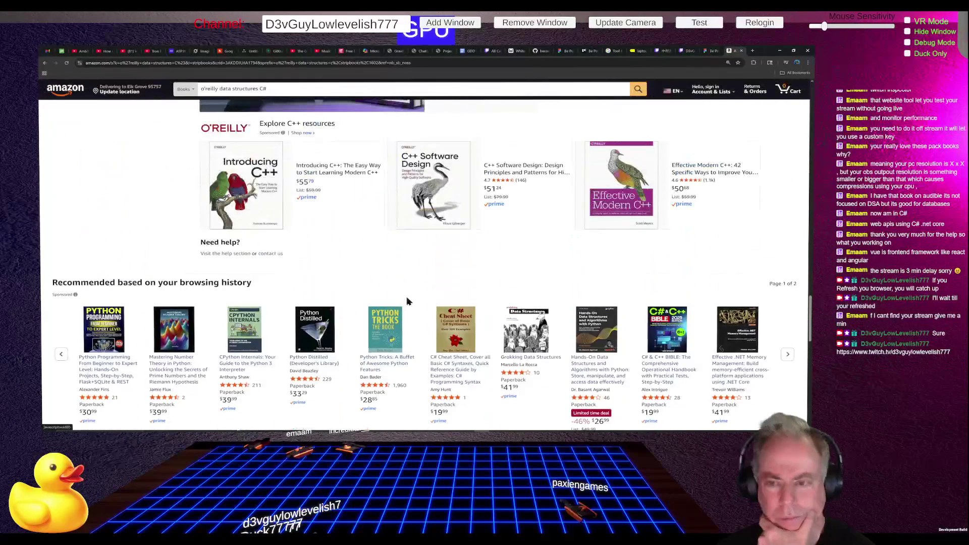
scroll(406, 302, up, 2)
scroll(407, 301, up, 2)
scroll(407, 301, up, 2)
scroll(407, 301, up, 2)
scroll(406, 302, up, 3)
scroll(407, 302, up, 3)
scroll(406, 302, up, 2)
scroll(407, 302, up, 2)
scroll(406, 301, up, 2)
scroll(406, 301, up, 2)
scroll(406, 301, up, 2)
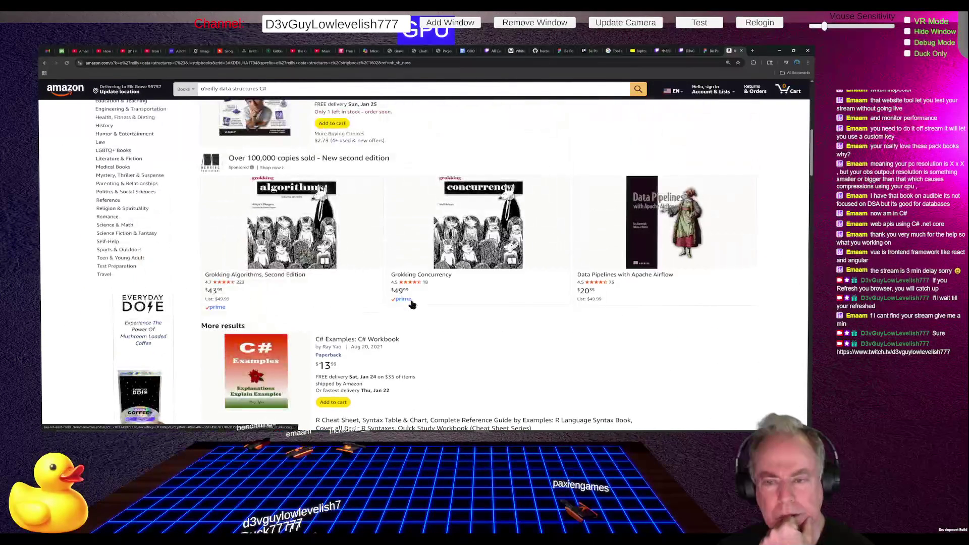
scroll(444, 313, up, 2)
scroll(444, 313, up, 2)
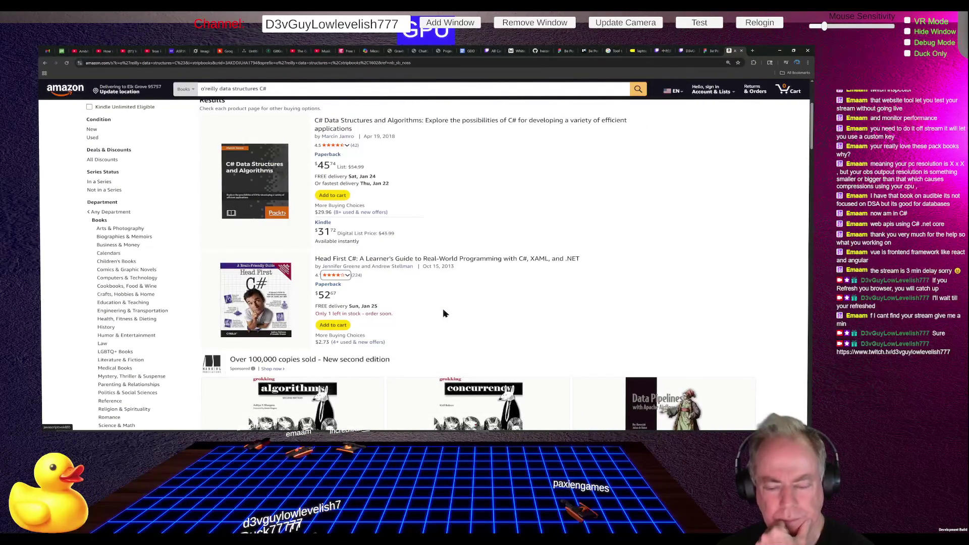
scroll(443, 314, up, 2)
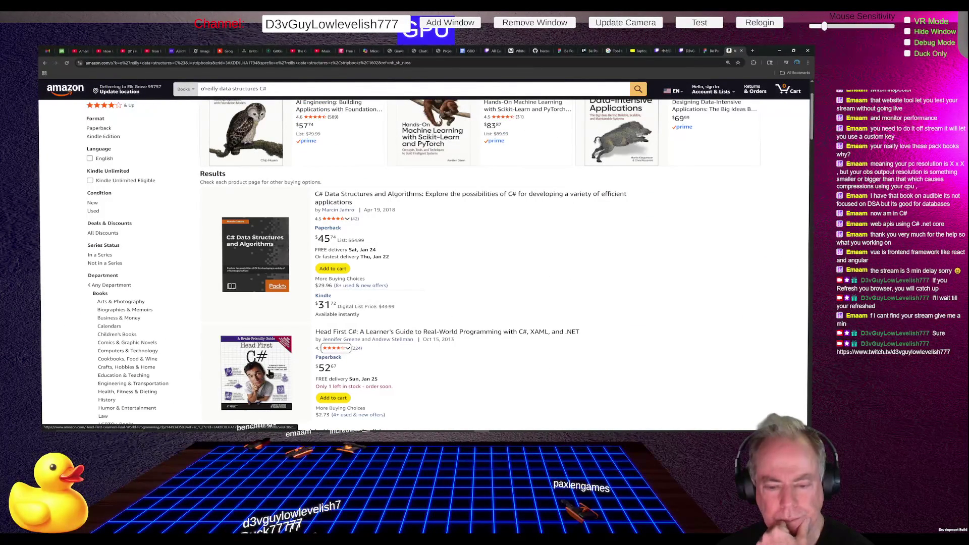
click(265, 259)
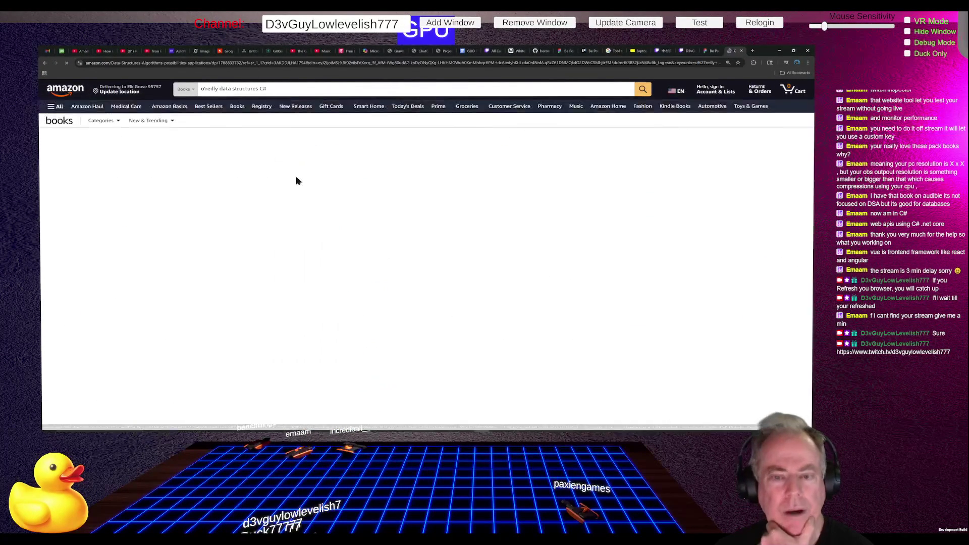
click(440, 63)
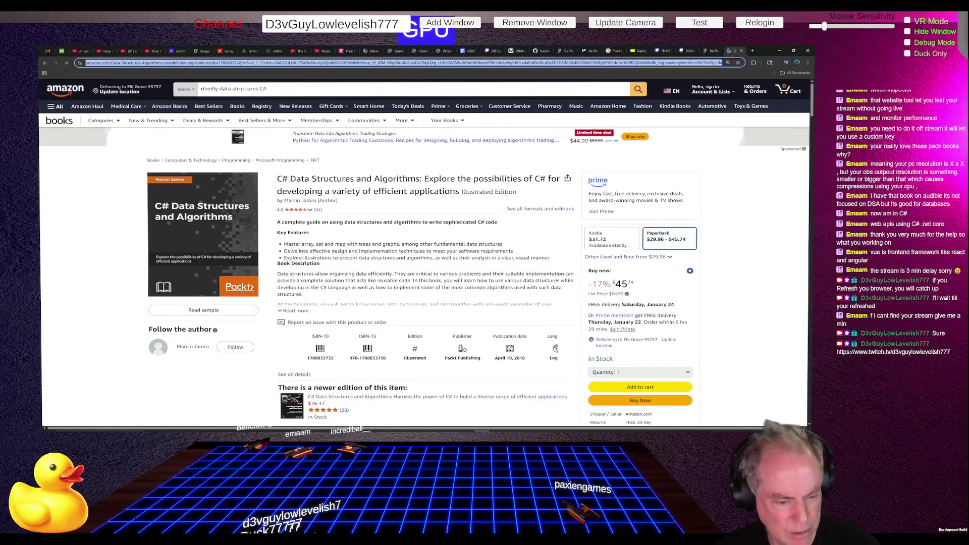
key(Return)
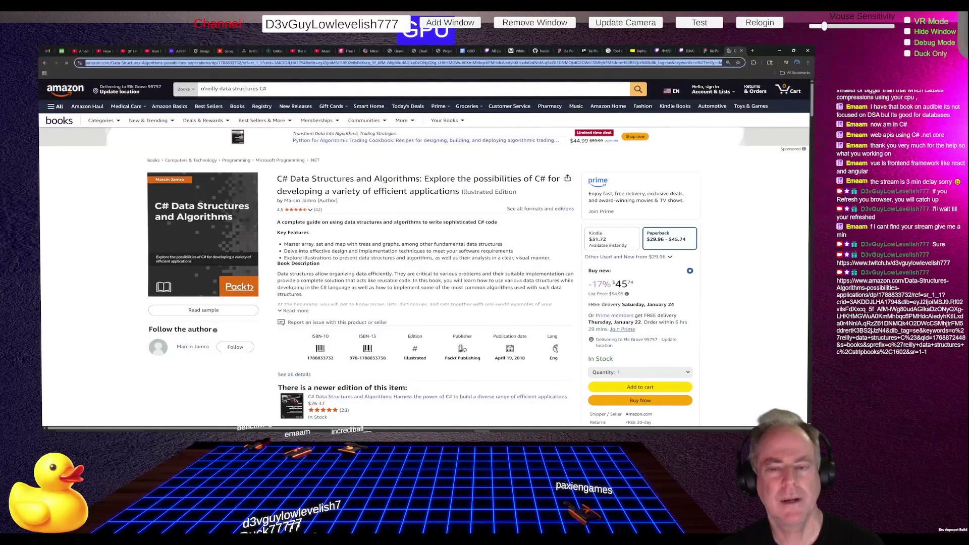
key(alt+Left)
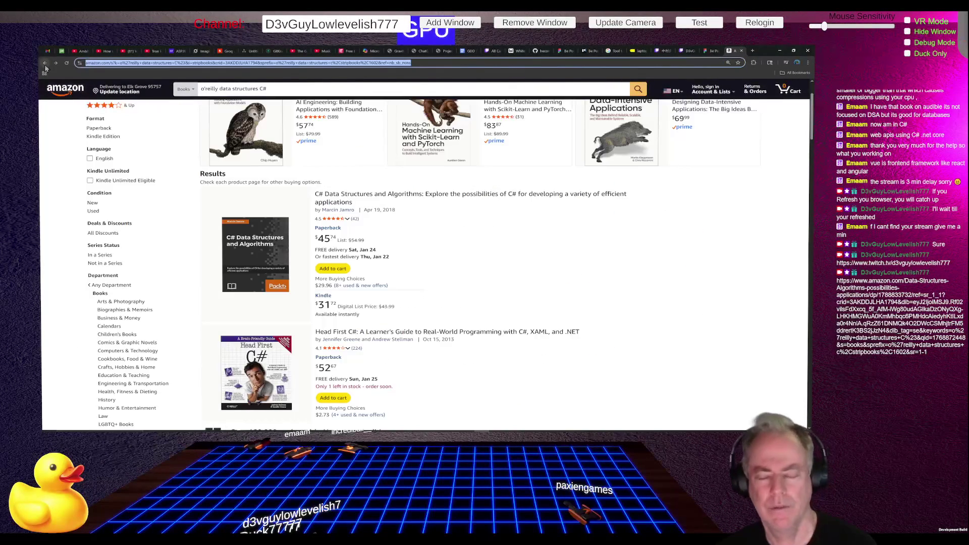
click(245, 380)
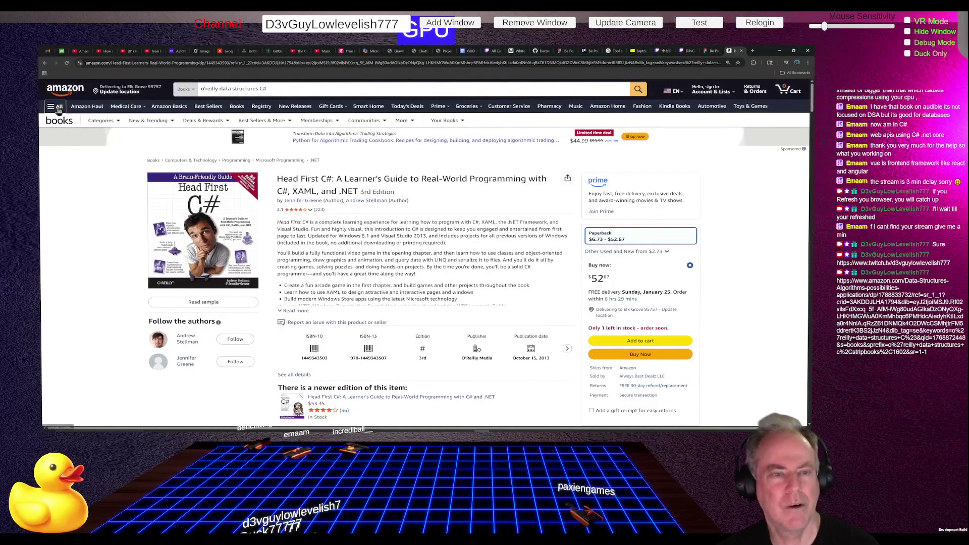
click(46, 66)
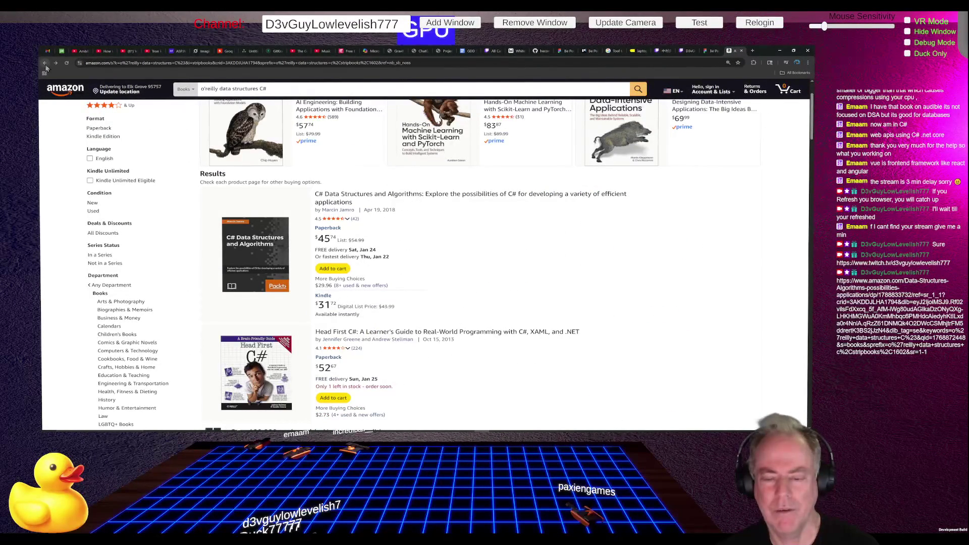
scroll(474, 236, up, 2)
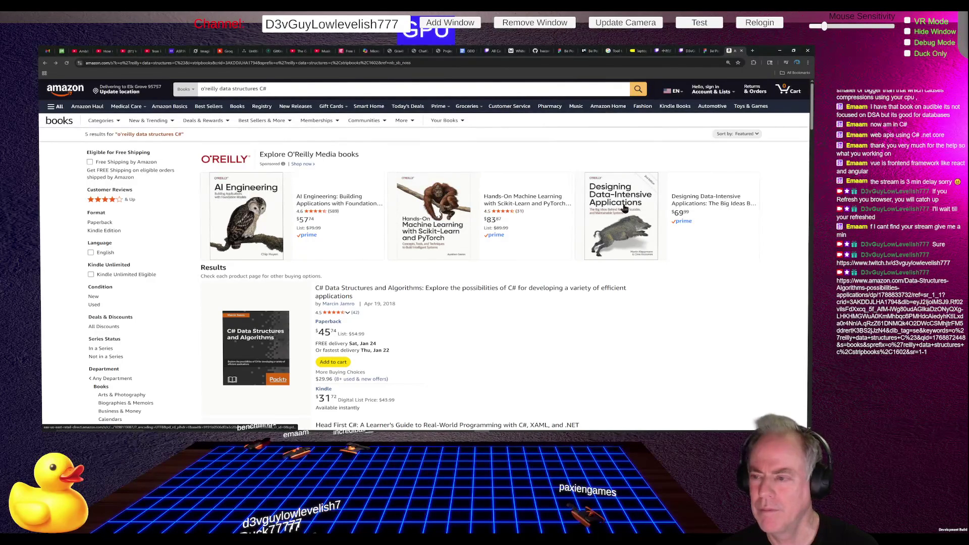
scroll(625, 206, down, 3)
scroll(625, 209, down, 2)
scroll(625, 207, down, 5)
scroll(624, 207, down, 1)
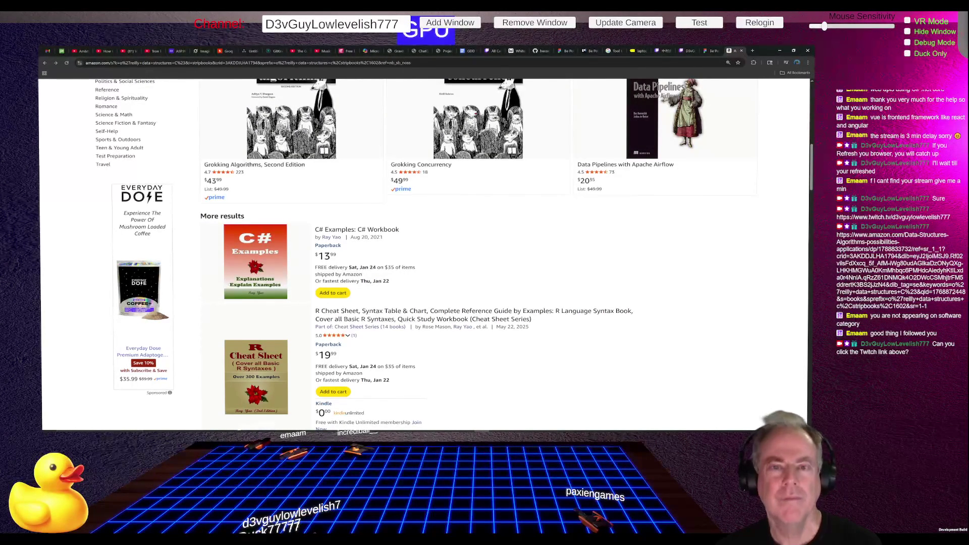
key(alt+Left)
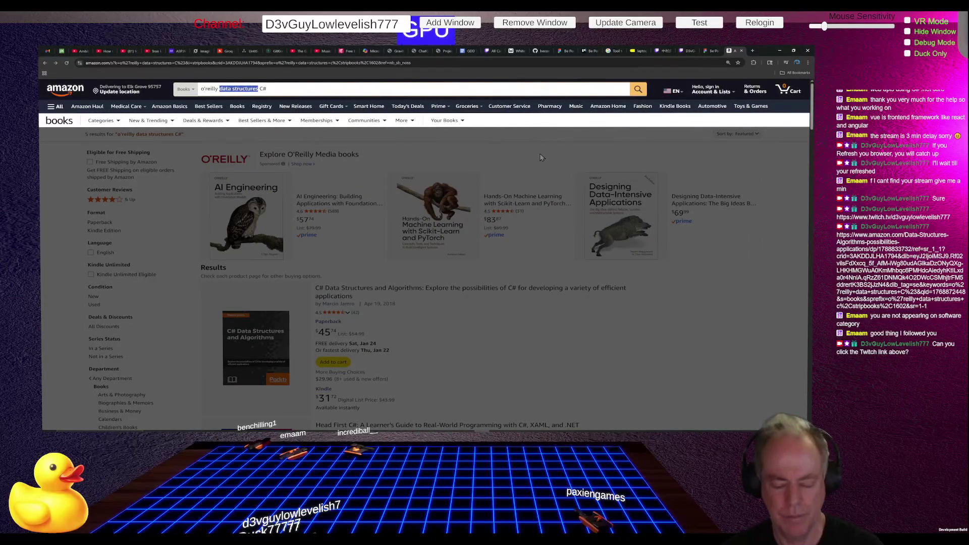
text(al)
text(ri)
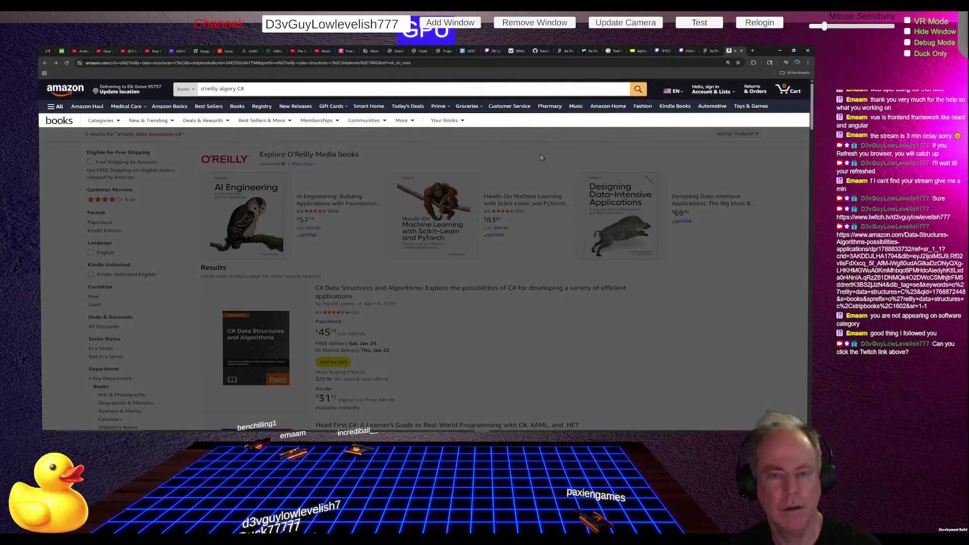
text(th)
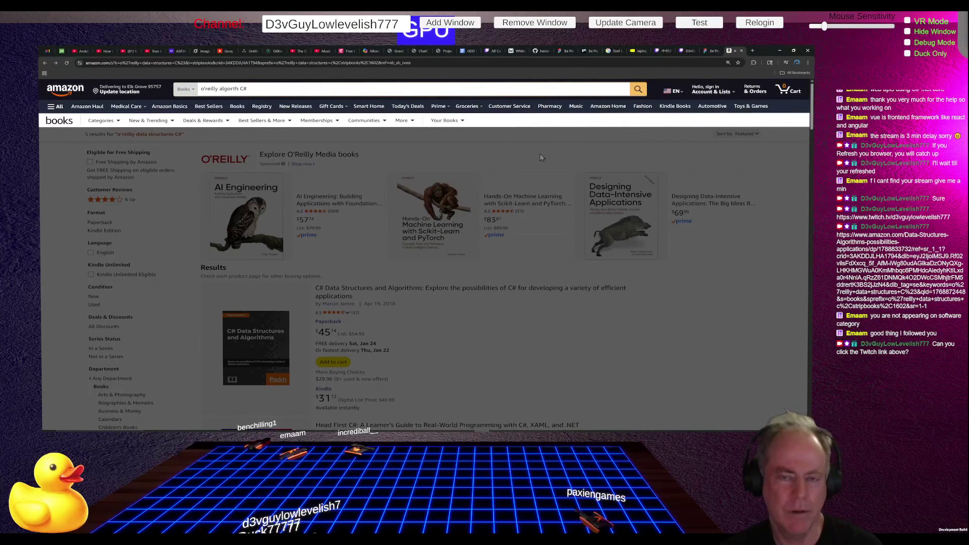
Step: Fix the mistyped query and reload the o'reilly algorithms C# book search
key(BackSpace)
key(BackSpace)
key(BackSpace)
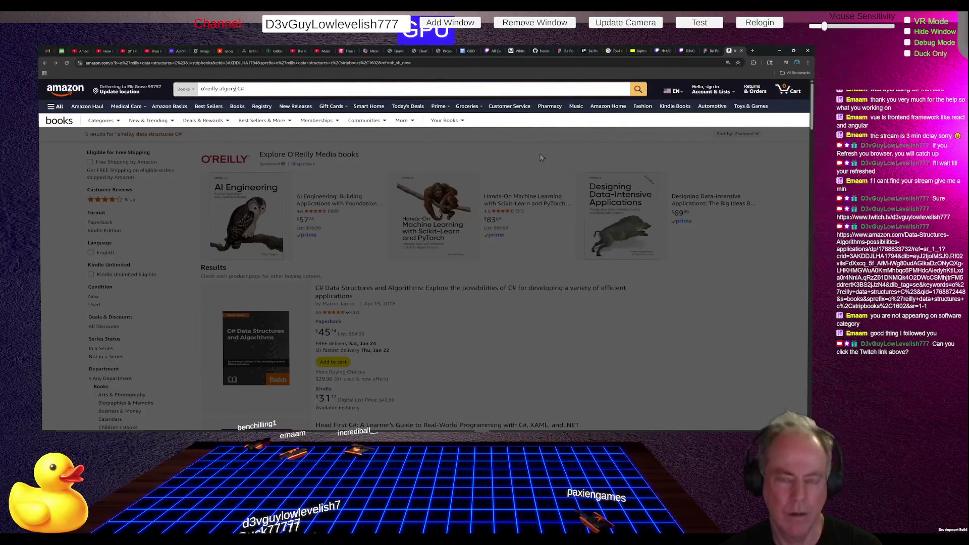
text(y)
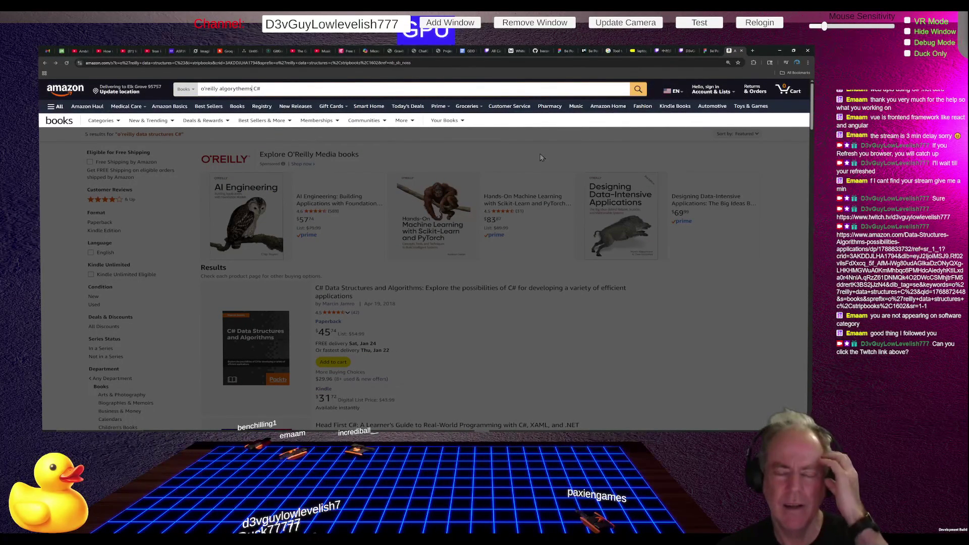
key(F5)
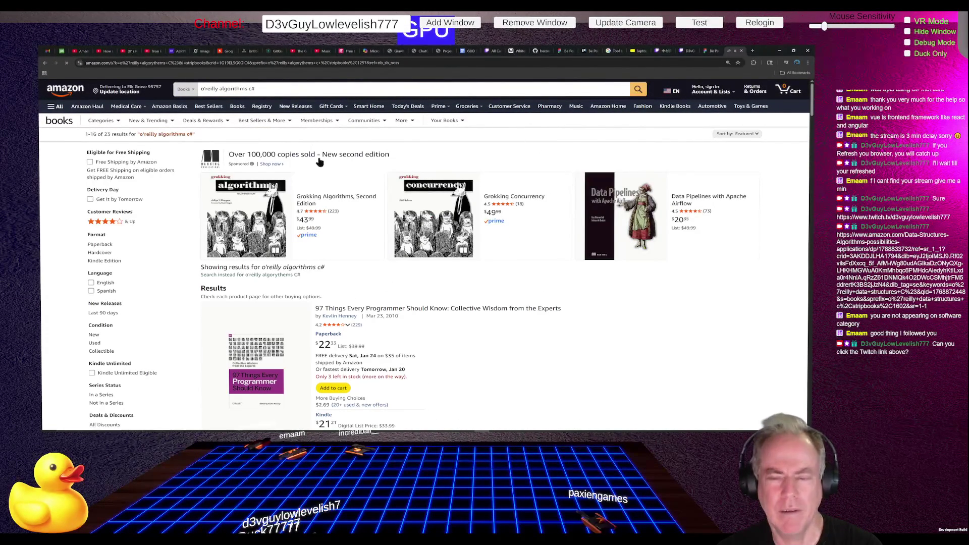
scroll(499, 229, down, 2)
scroll(502, 227, down, 2)
scroll(498, 232, up, 3)
scroll(498, 232, up, 1)
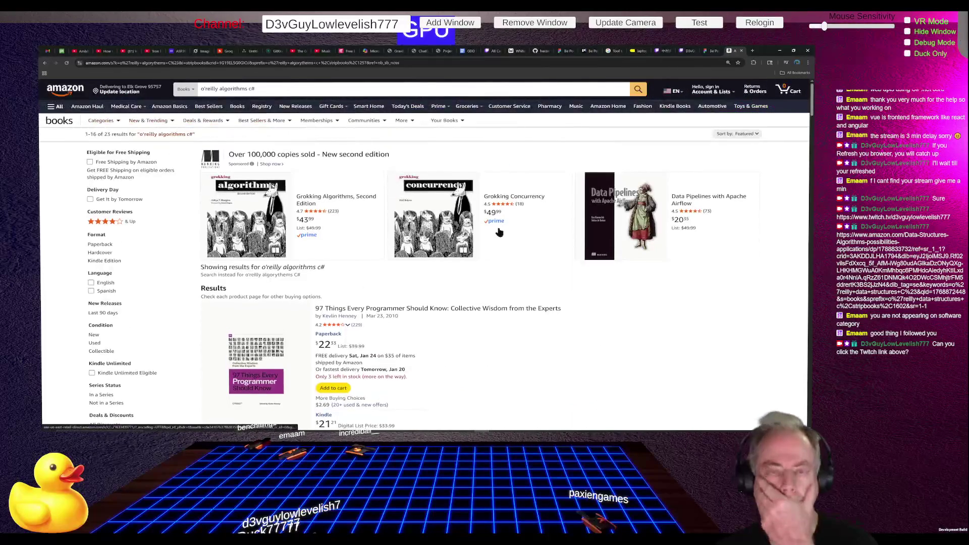
scroll(498, 233, down, 3)
scroll(496, 232, down, 1)
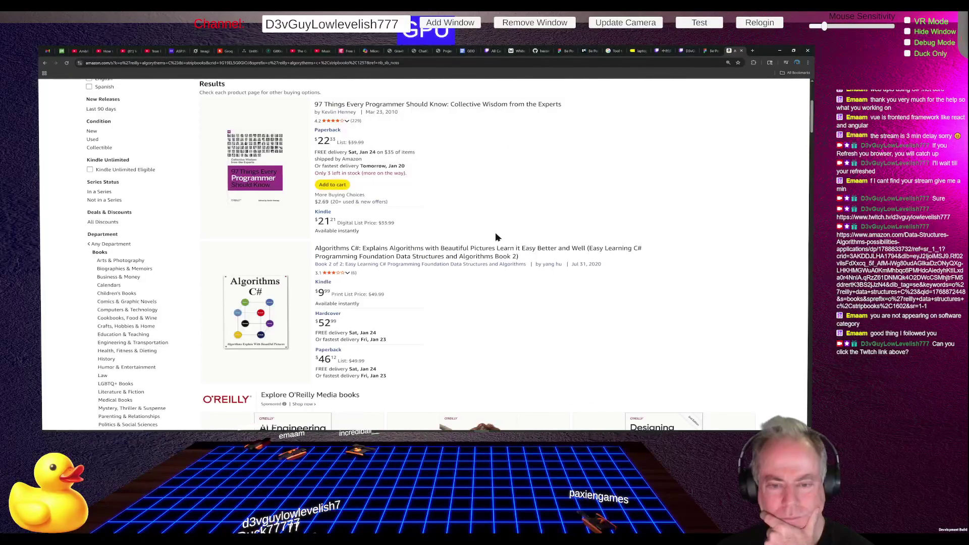
scroll(533, 237, down, 2)
scroll(537, 233, down, 2)
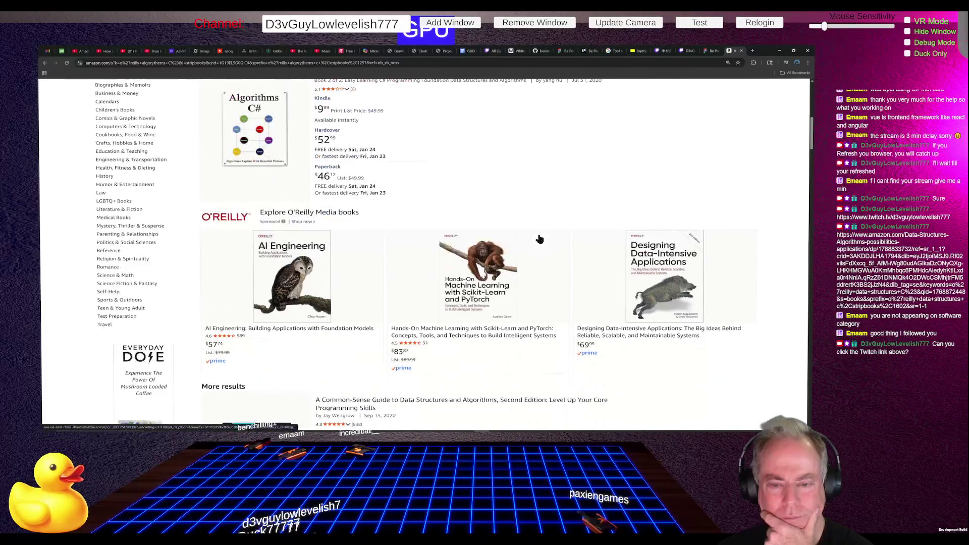
scroll(482, 269, down, 2)
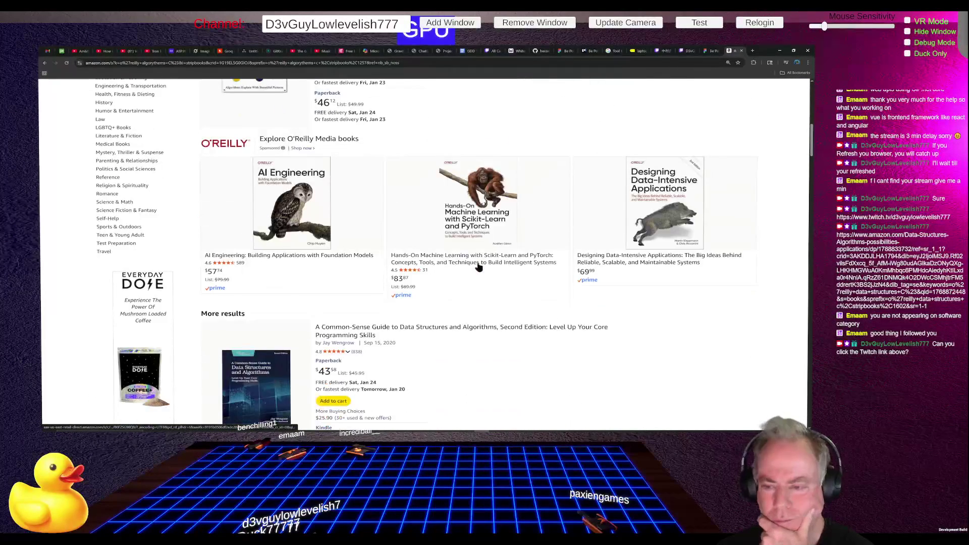
scroll(598, 255, down, 2)
scroll(575, 258, down, 1)
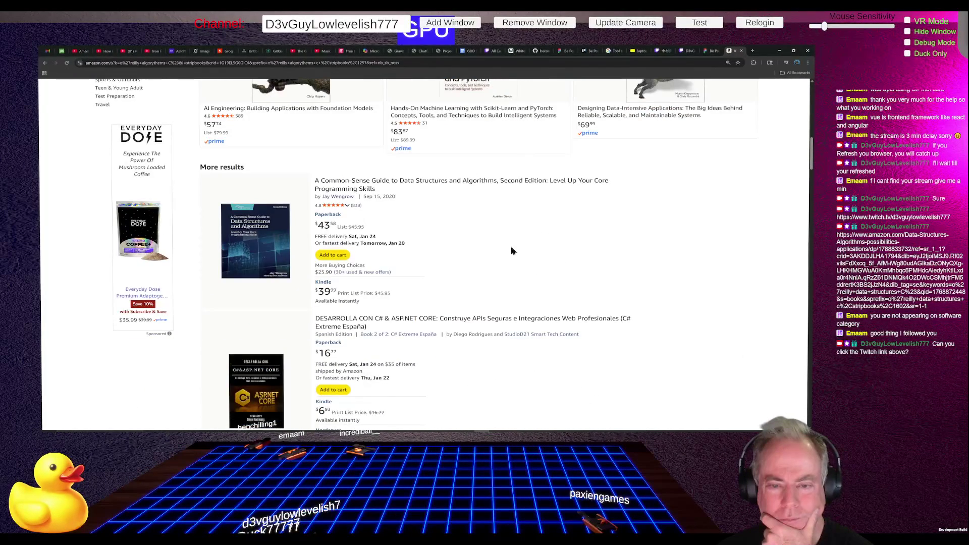
scroll(533, 256, down, 2)
scroll(507, 269, down, 3)
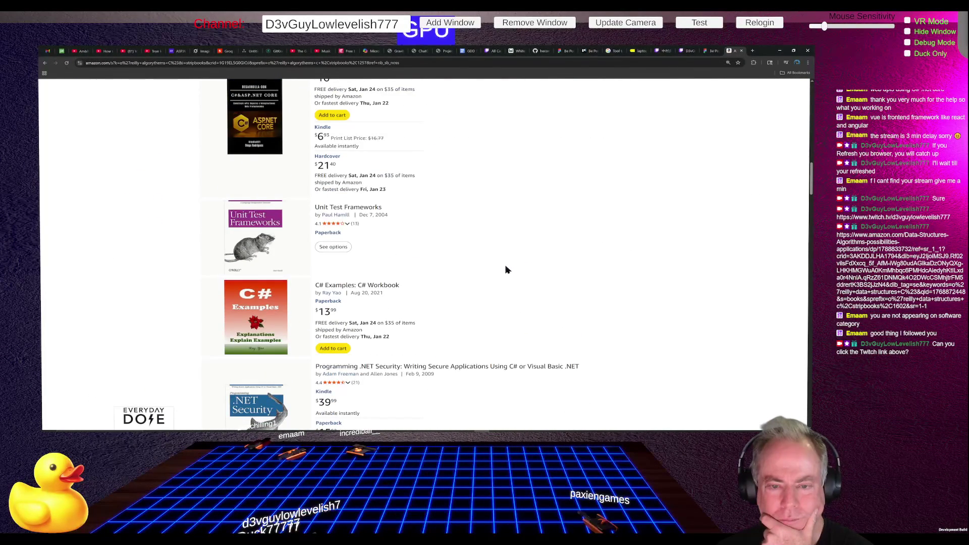
scroll(427, 253, down, 3)
scroll(395, 261, down, 1)
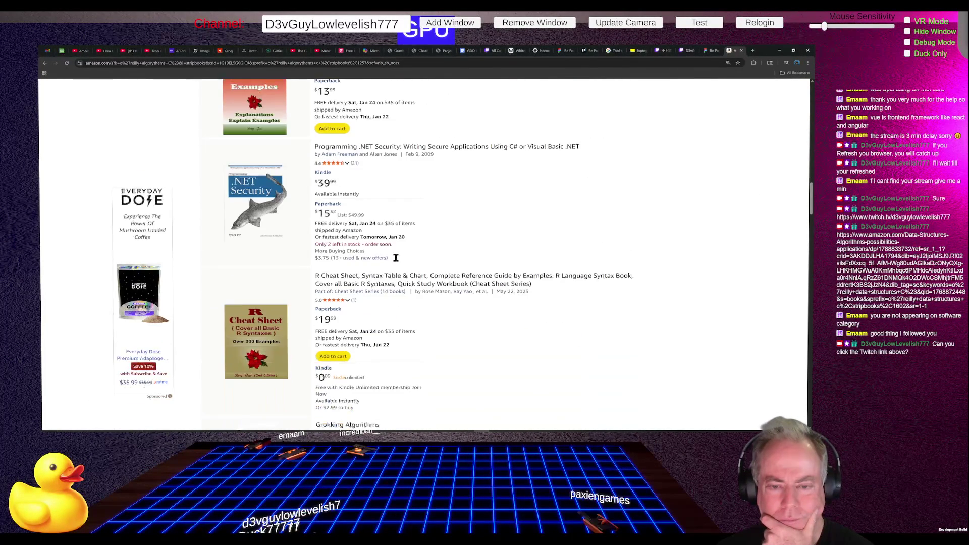
scroll(396, 255, down, 1)
scroll(397, 257, down, 2)
scroll(398, 260, down, 2)
scroll(399, 261, down, 2)
scroll(399, 260, down, 2)
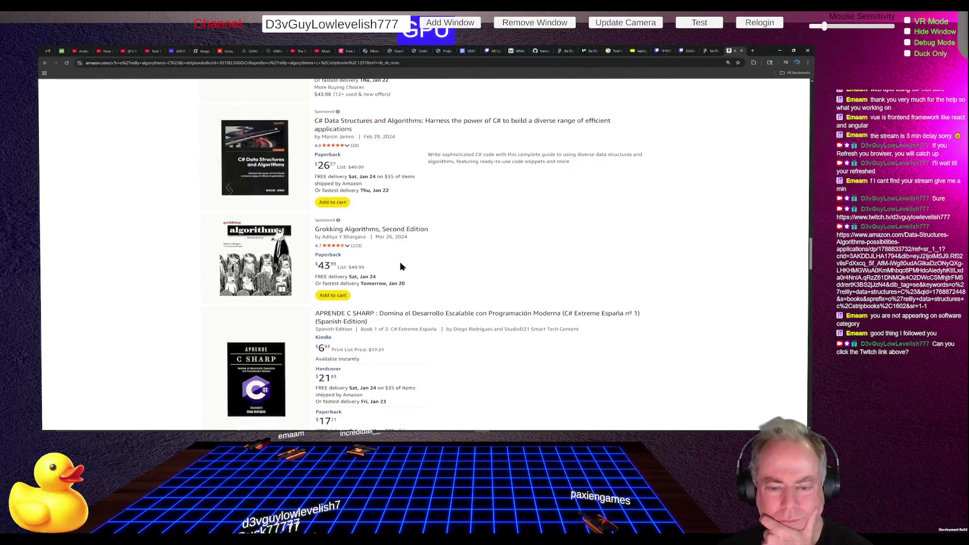
scroll(401, 263, down, 3)
scroll(401, 265, down, 1)
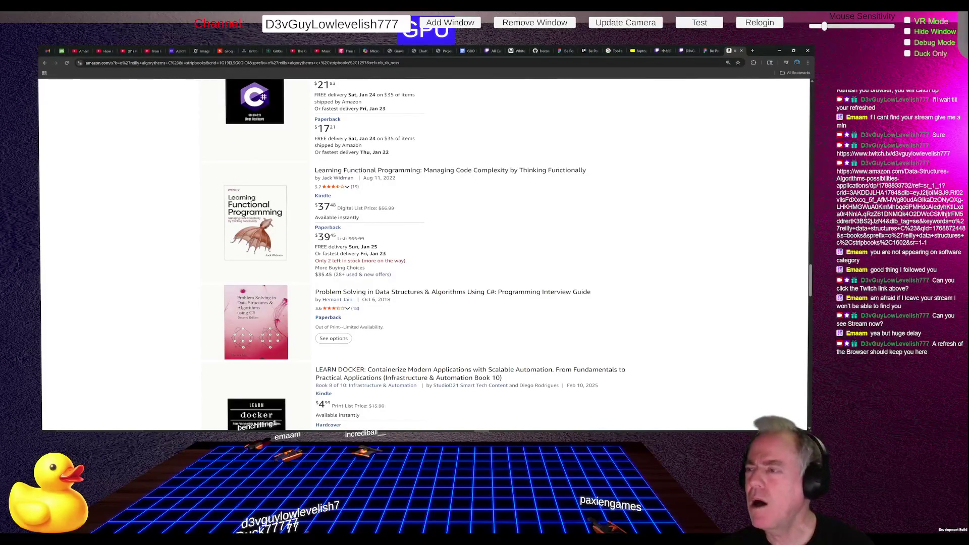
Step: Bring up the Be Positive design document in Figma and zoom out to fit the whole canvas
click(709, 51)
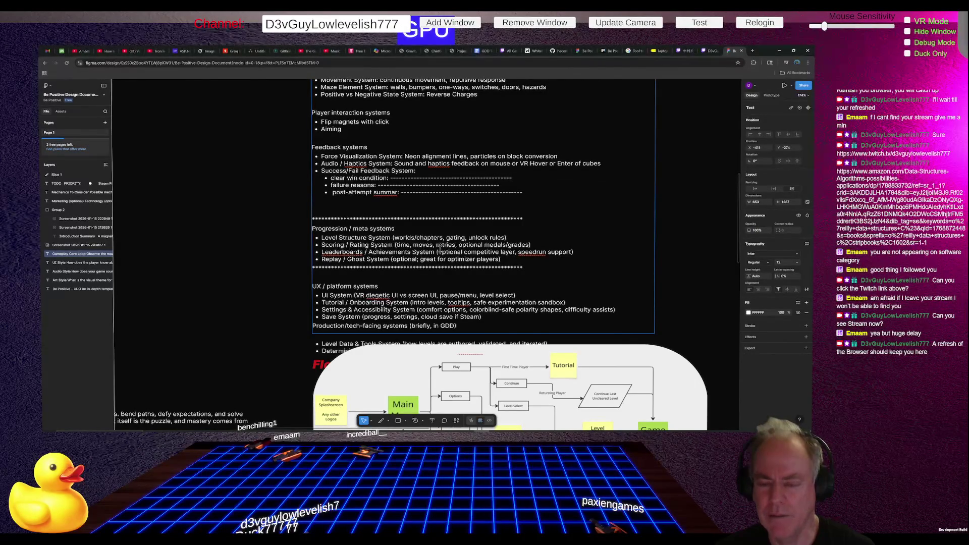
scroll(439, 250, down, 3)
scroll(440, 250, down, 3)
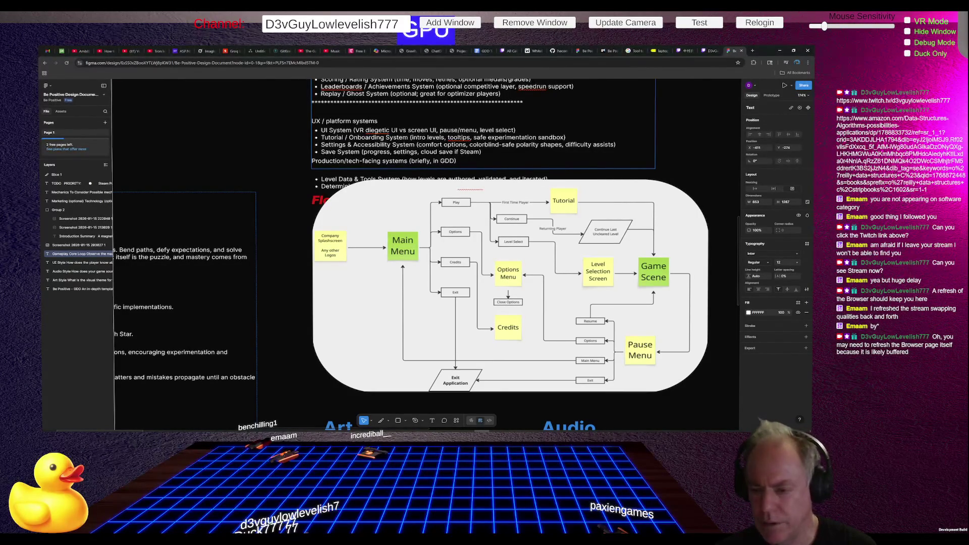
key(Escape)
key(shift+1)
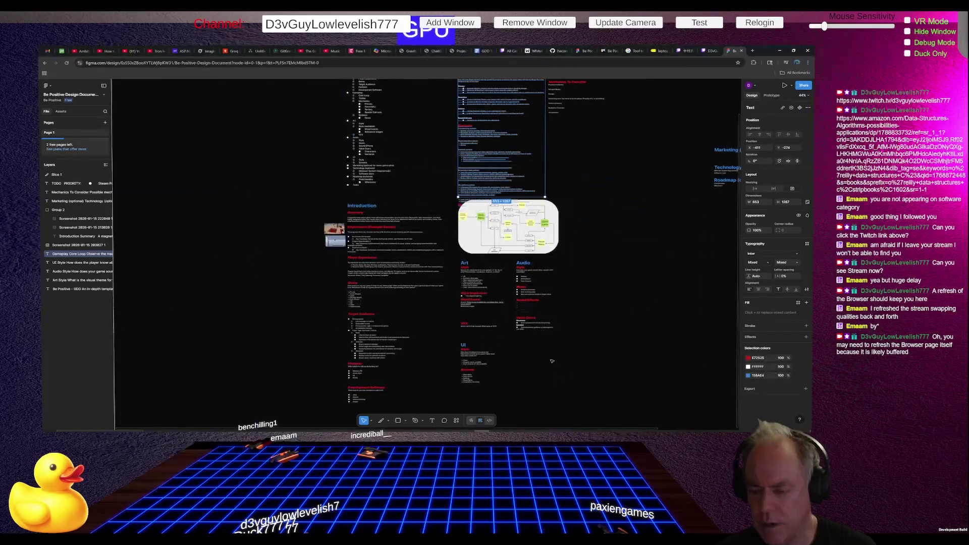
Step: Marquee-select the flow diagram with the Art, Audio and UI sections and nudge them down
drag(544, 335, 459, 258)
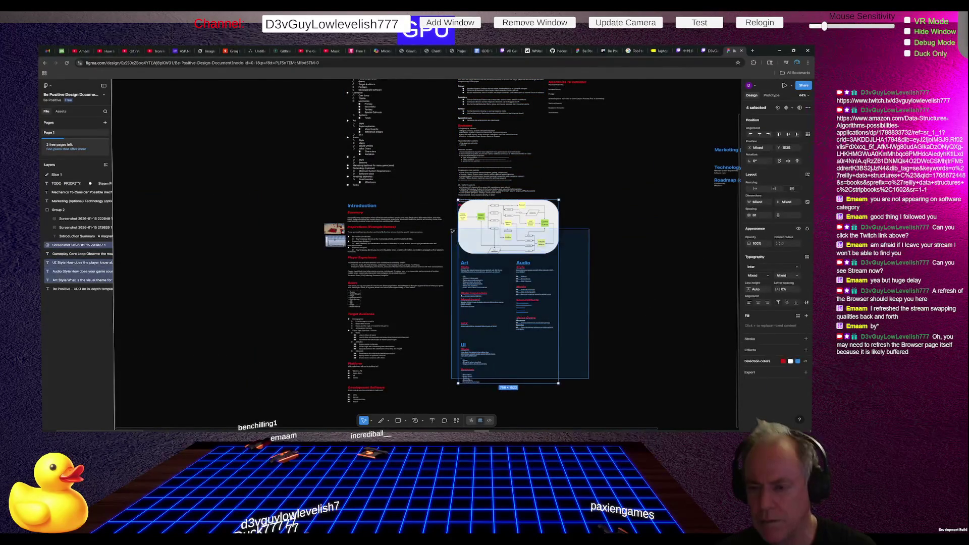
drag(492, 226, 492, 234)
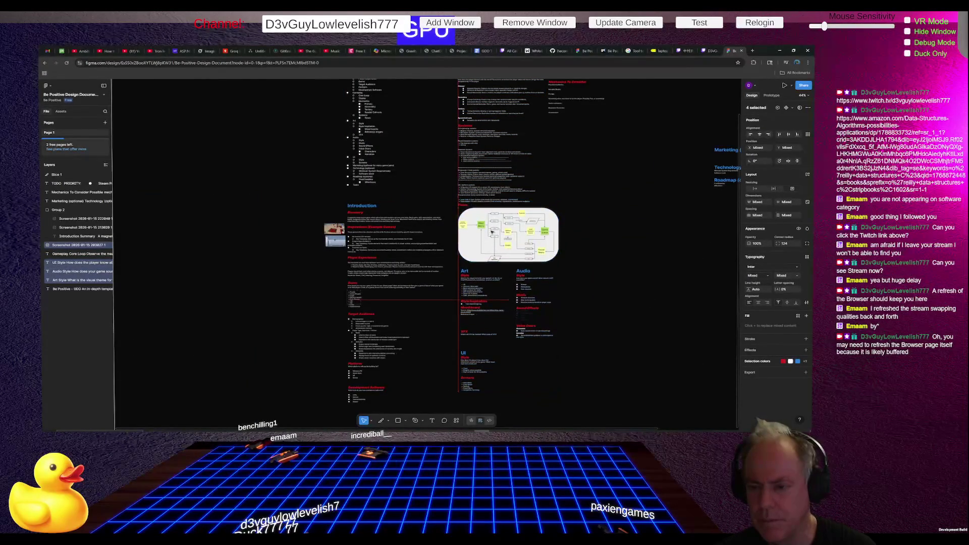
click(626, 226)
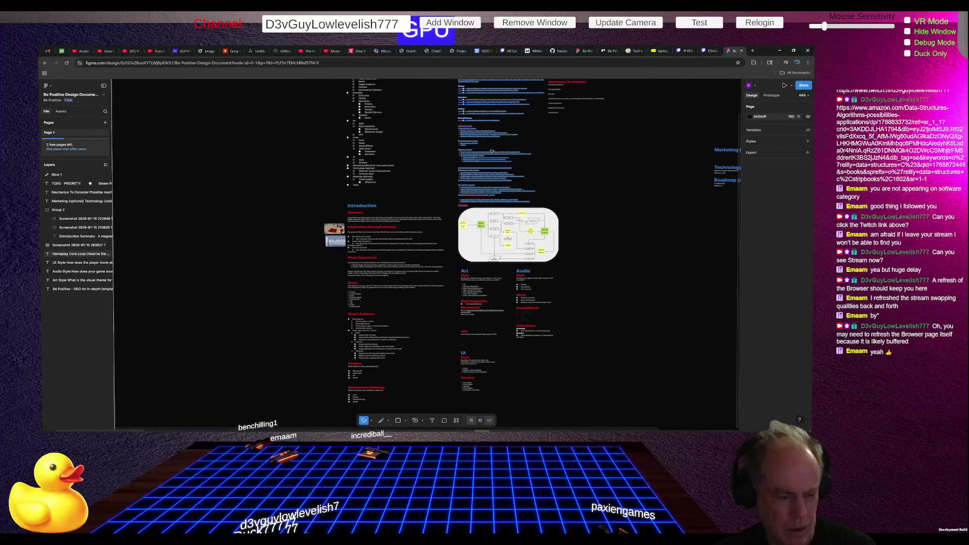
scroll(537, 167, up, 3)
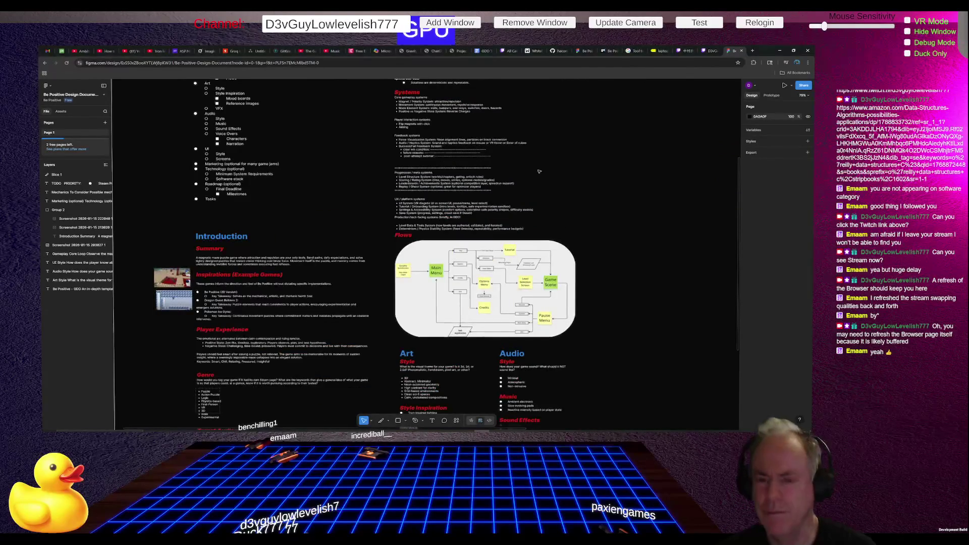
scroll(538, 172, up, 3)
scroll(371, 203, up, 3)
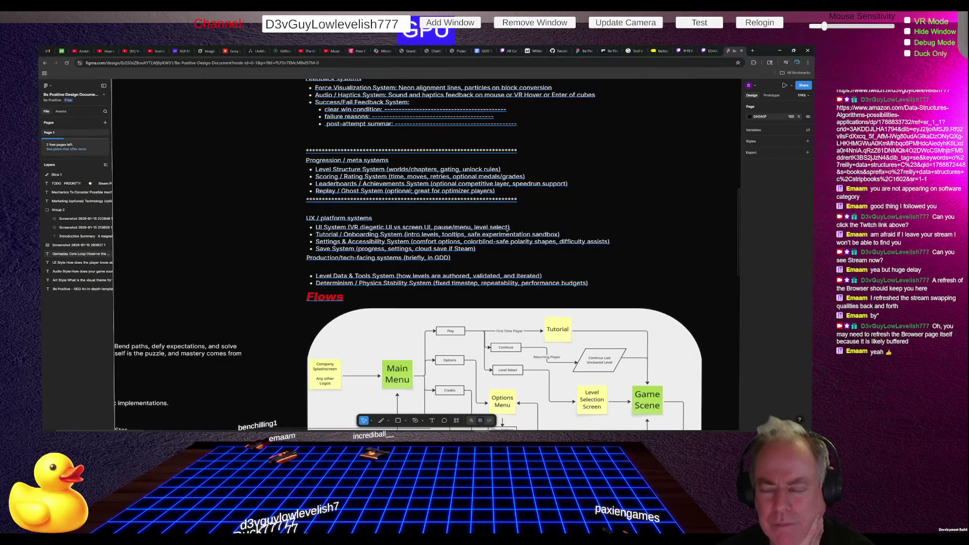
Step: Select the systems list text block above the Flows diagram
click(475, 228)
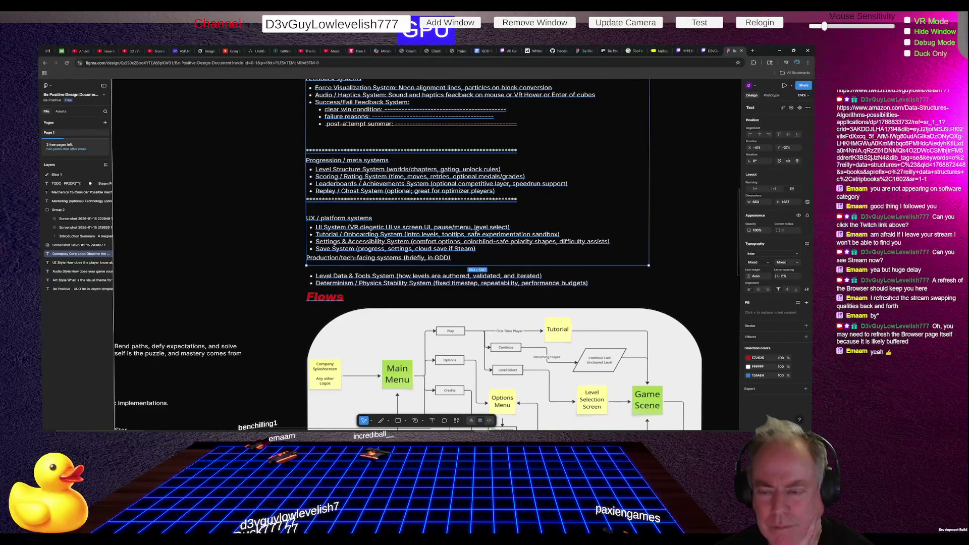
Step: Nest 'level select' as a sub-bullet under UI System, replacing its parentheses with a colon
double_click(474, 228)
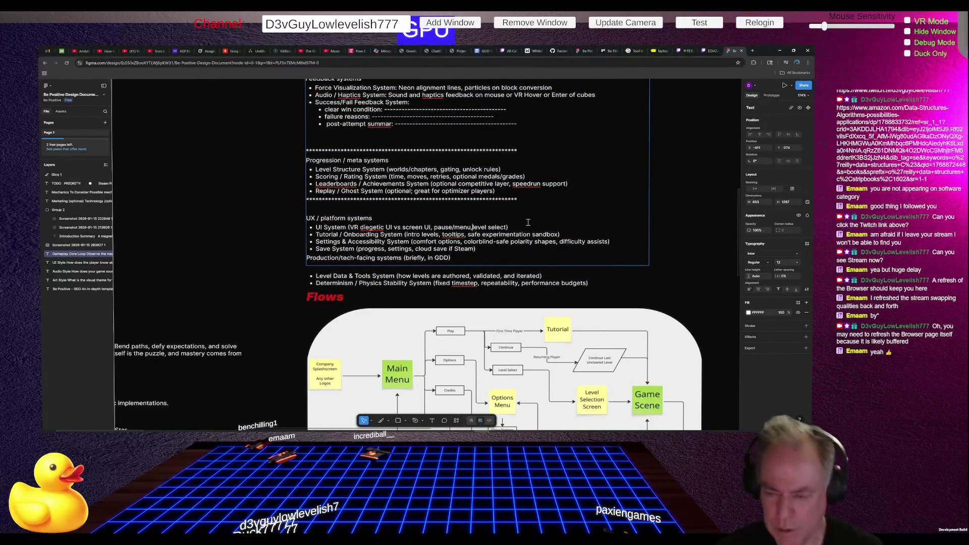
key(Return)
key(Tab)
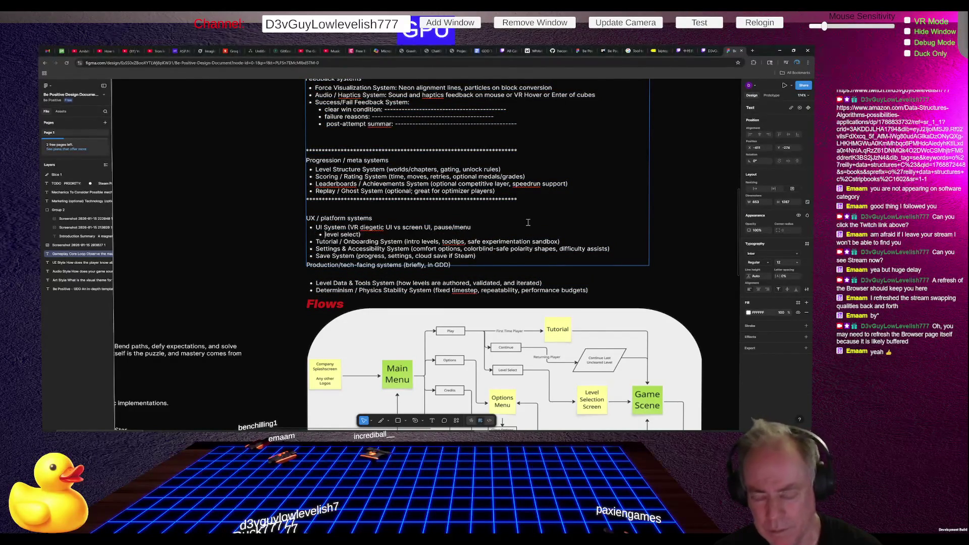
key(End)
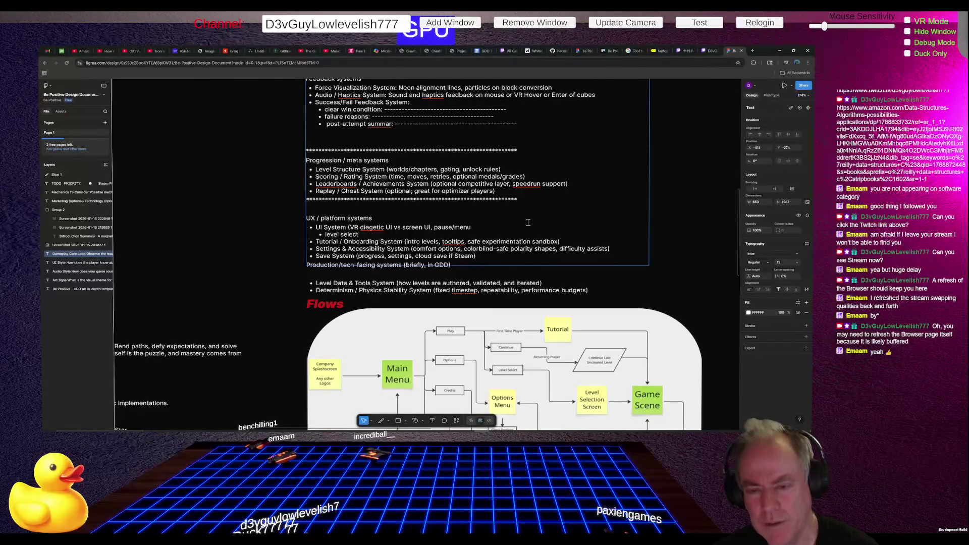
key(Down)
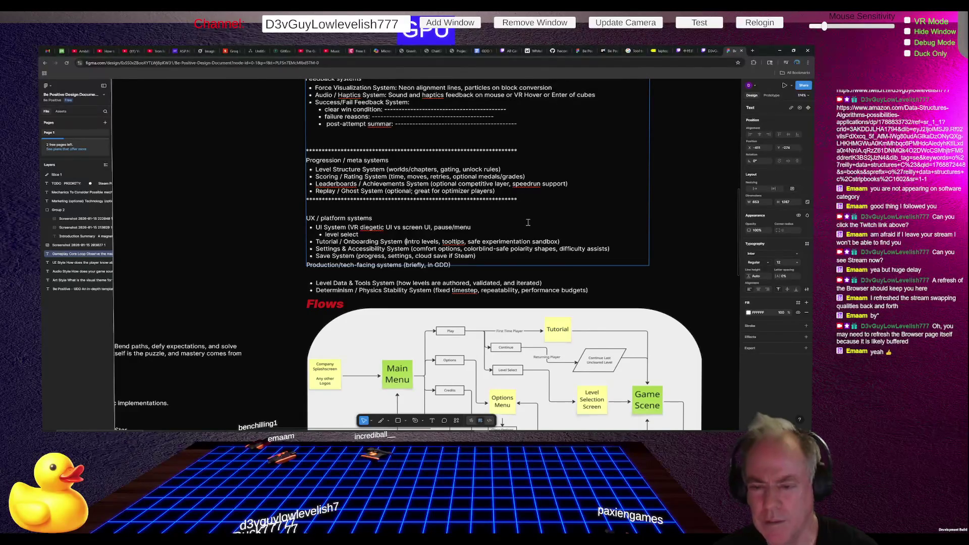
key(BackSpace)
key(BackSpace)
text(:)
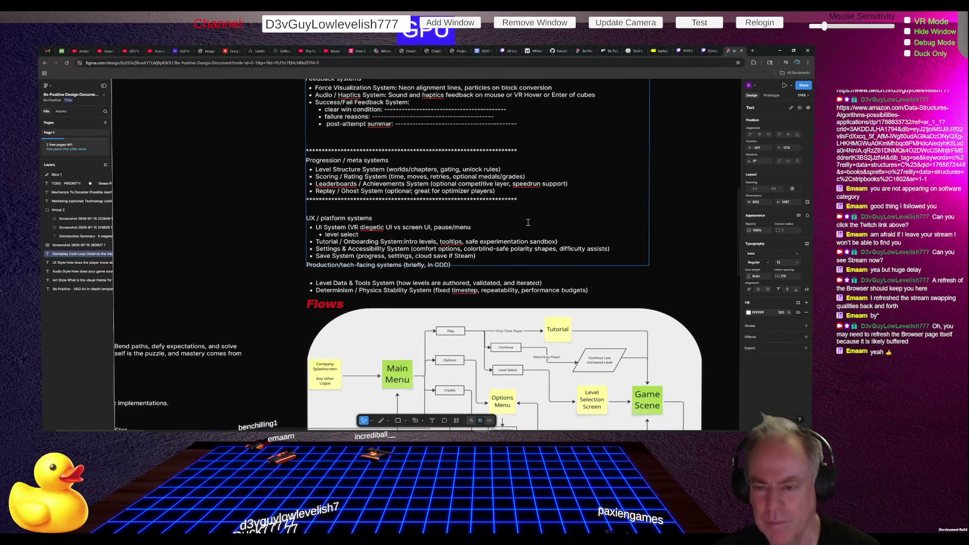
Step: Break 'Intro levels' and 'Tooltips' into capitalised sub-bullets under Tutorial / Onboarding
key(Return)
key(Tab)
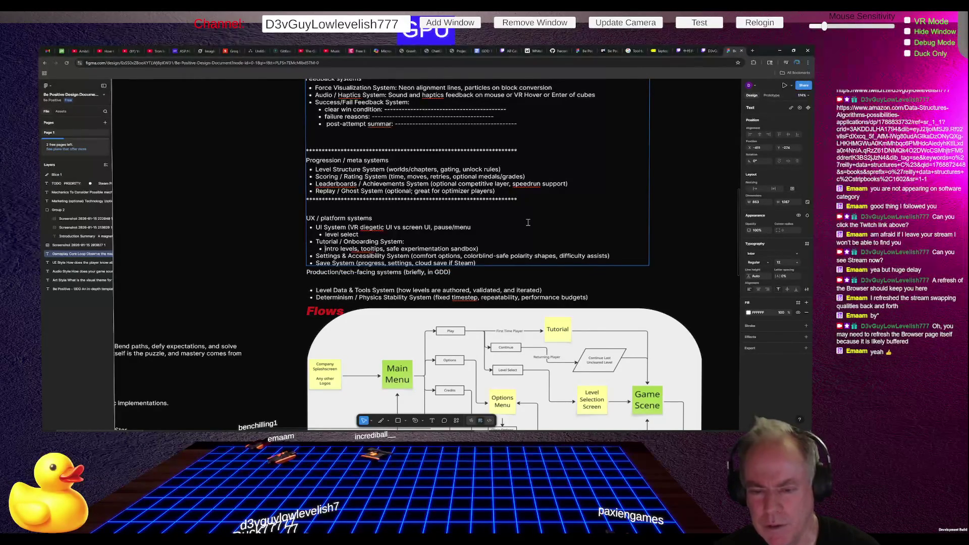
key(Delete)
text(I)
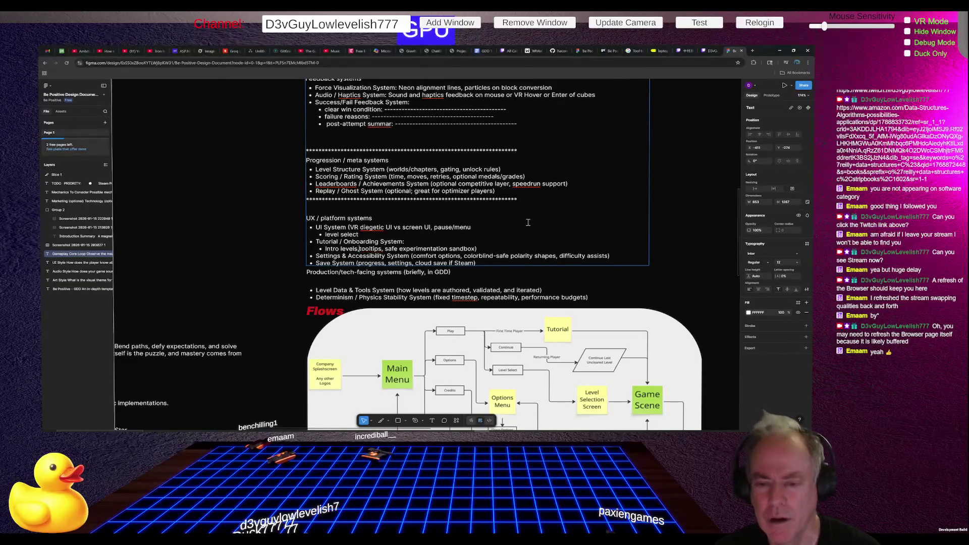
key(Delete)
key(Delete)
key(Return)
key(Delete)
text(T)
key(Delete)
text(T)
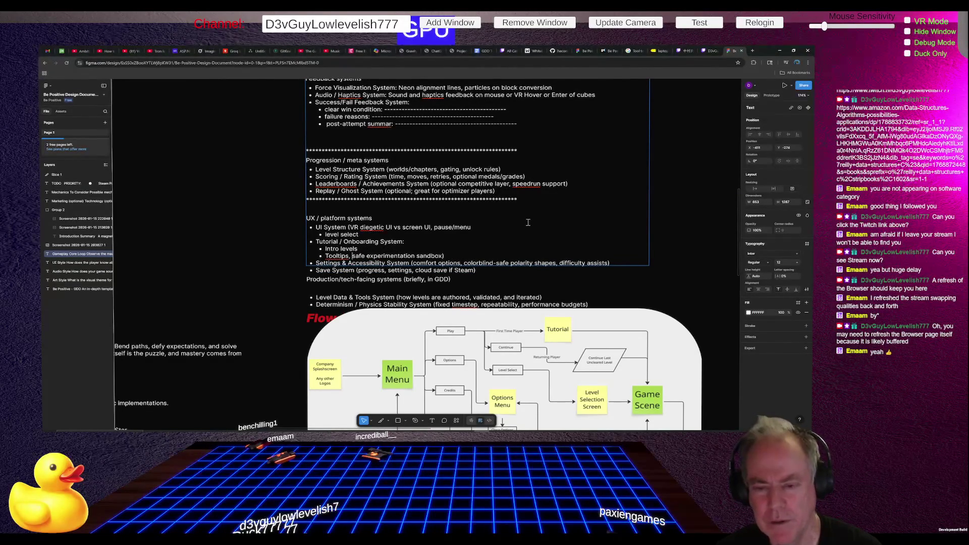
Step: Delete the 'safe experimentation sandbox' wording so the bullet reads just Tooltips
key(shift+End)
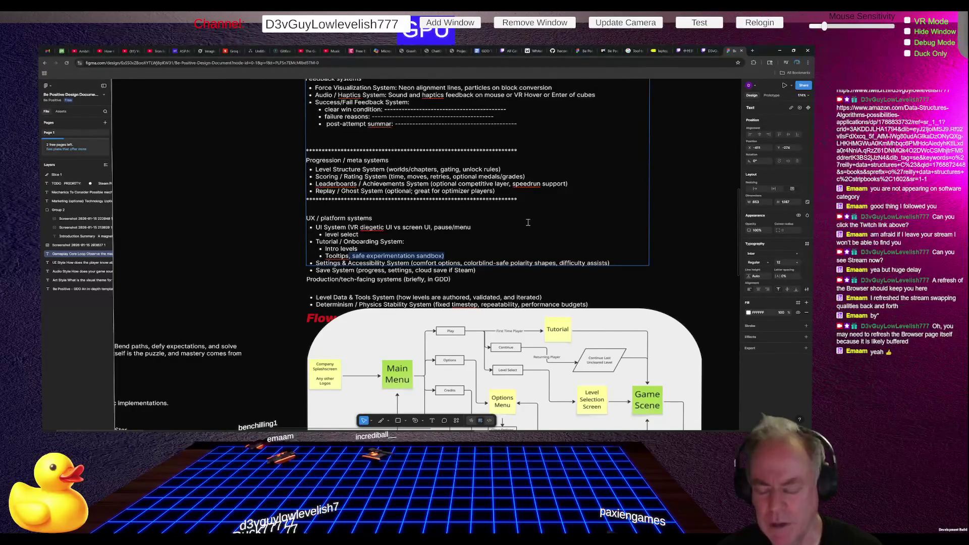
key(BackSpace)
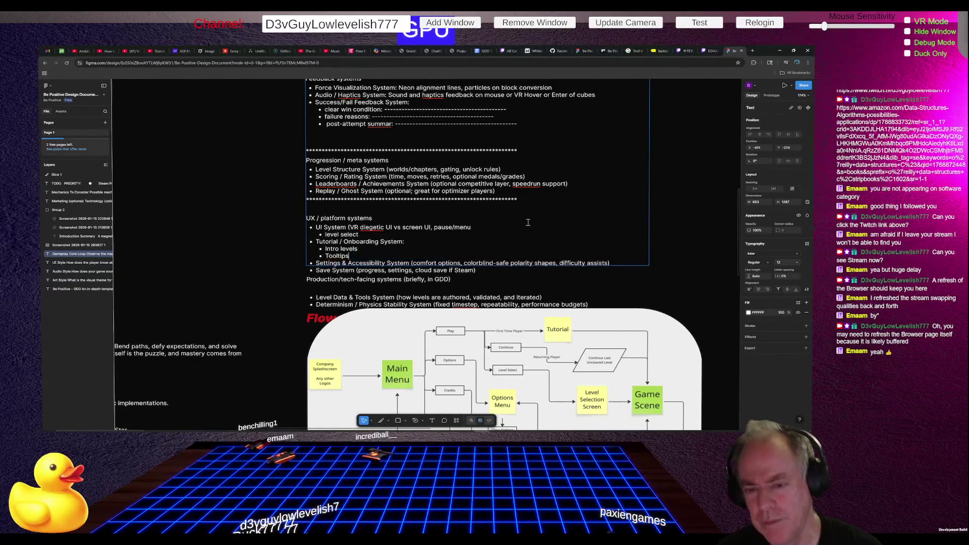
key(shift+Home)
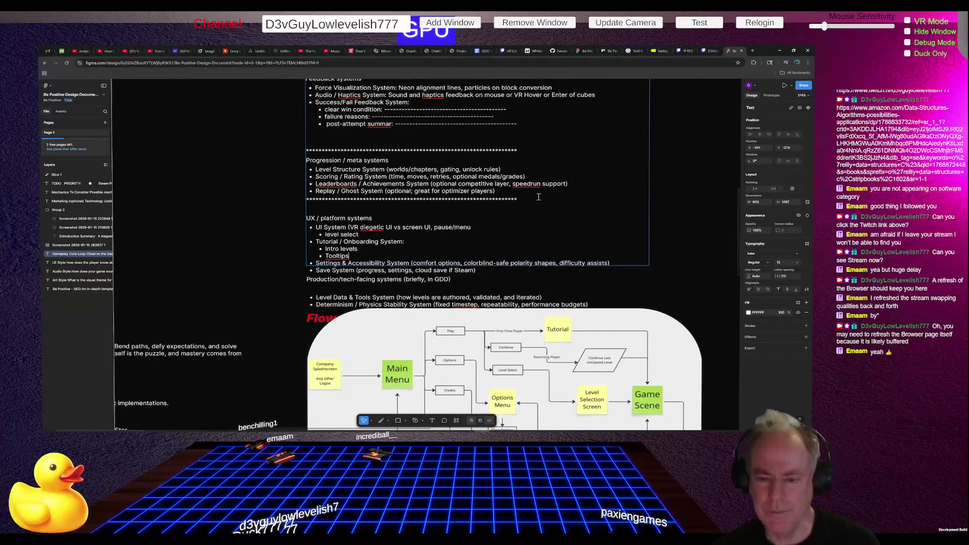
scroll(541, 191, down, 2)
scroll(545, 184, down, 2)
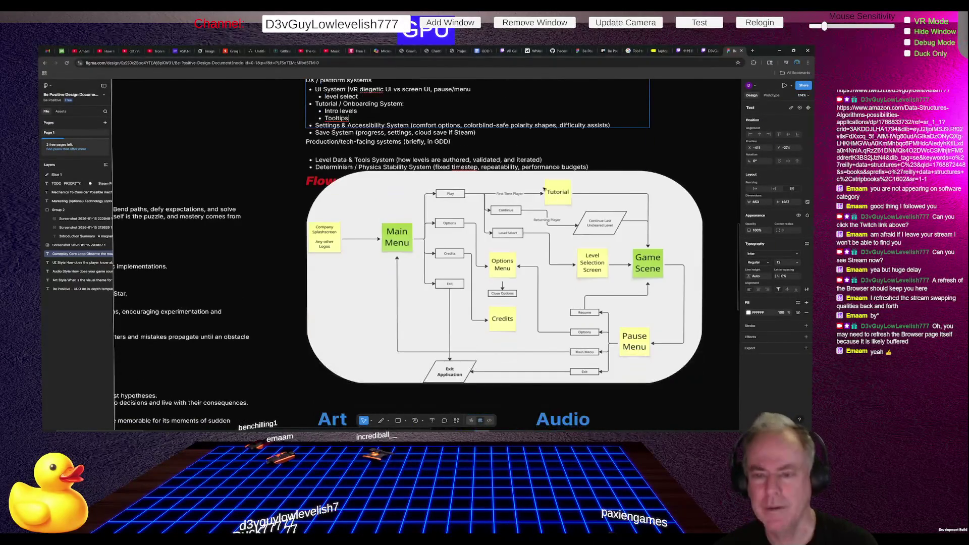
scroll(530, 193, down, 5)
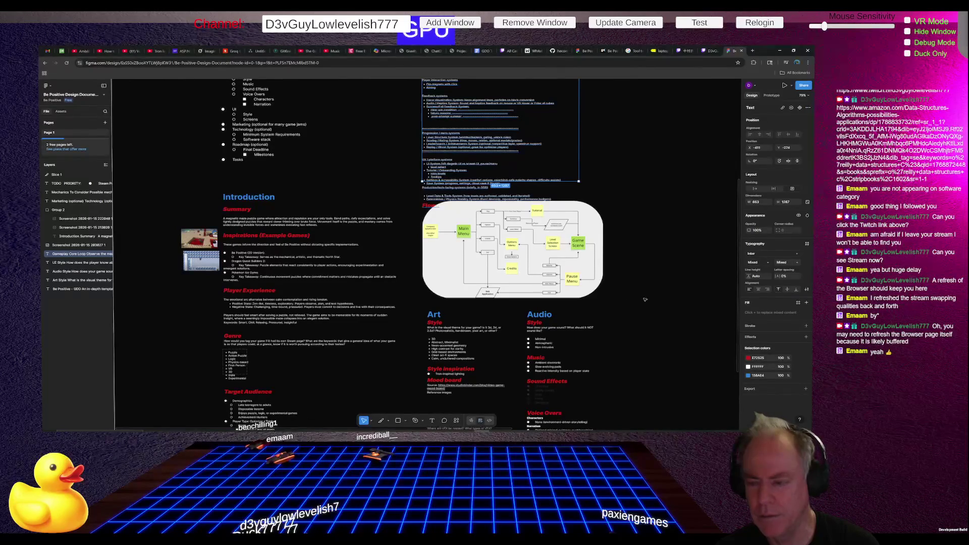
click(665, 283)
scroll(666, 283, down, 1)
scroll(665, 283, down, 1)
scroll(553, 223, down, 3)
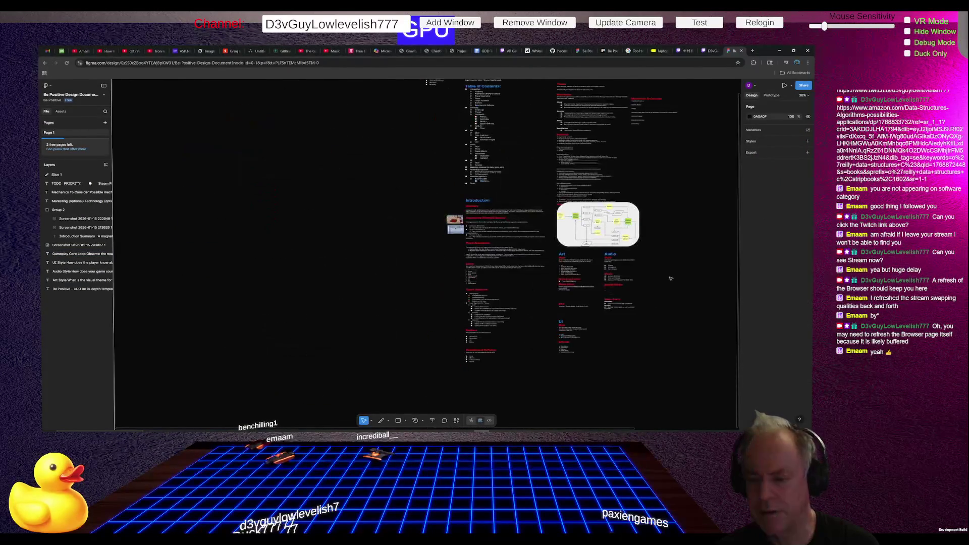
drag(552, 222, 655, 364)
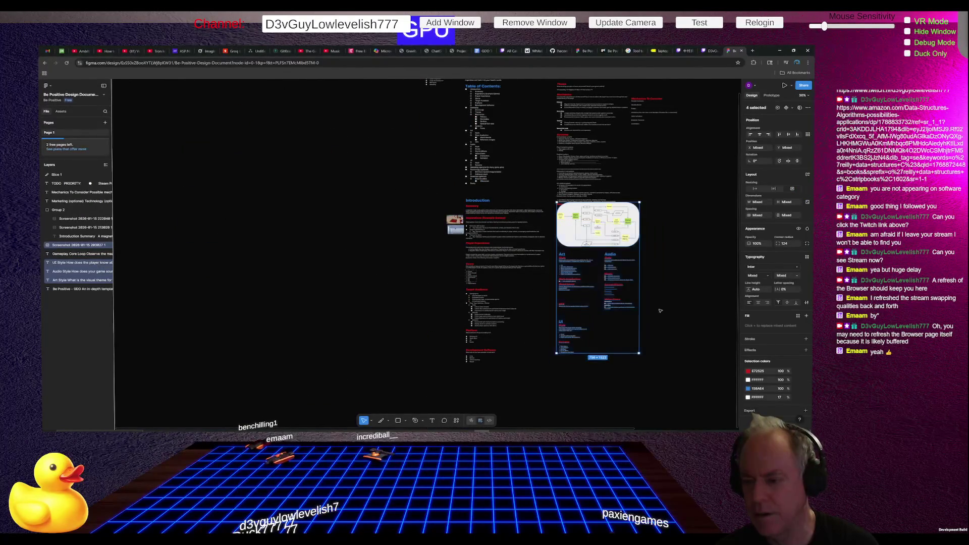
drag(623, 278, 623, 316)
scroll(588, 196, up, 3)
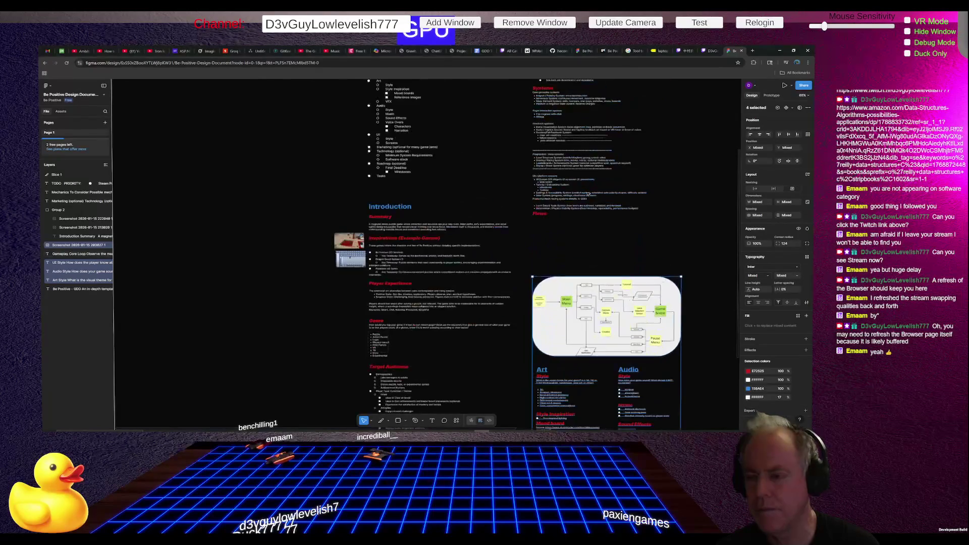
scroll(587, 196, up, 2)
scroll(586, 195, up, 3)
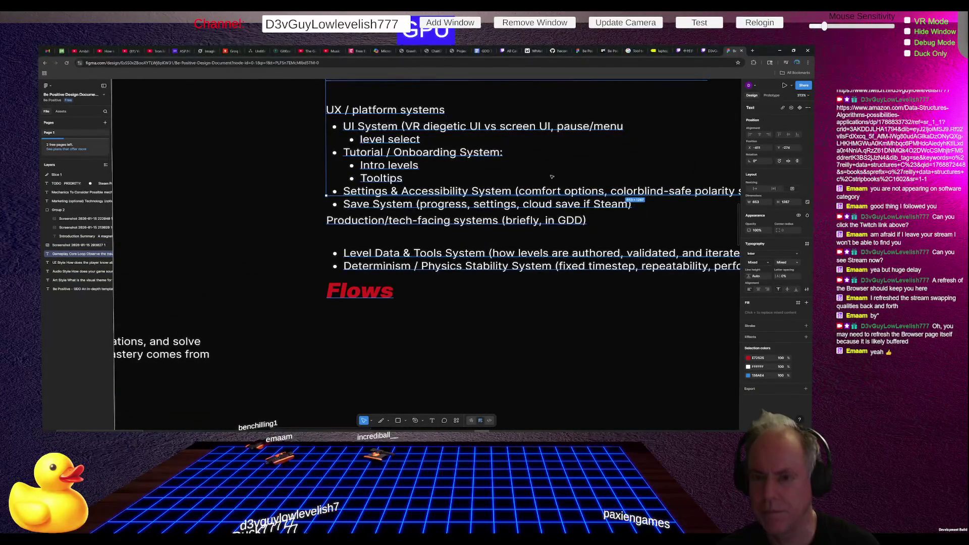
scroll(543, 155, down, 2)
scroll(533, 228, down, 2)
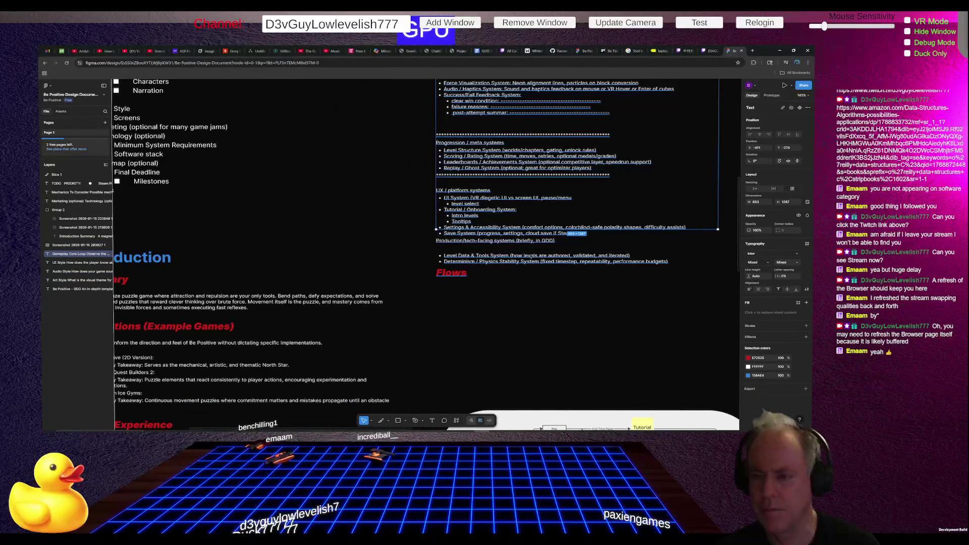
key(Escape)
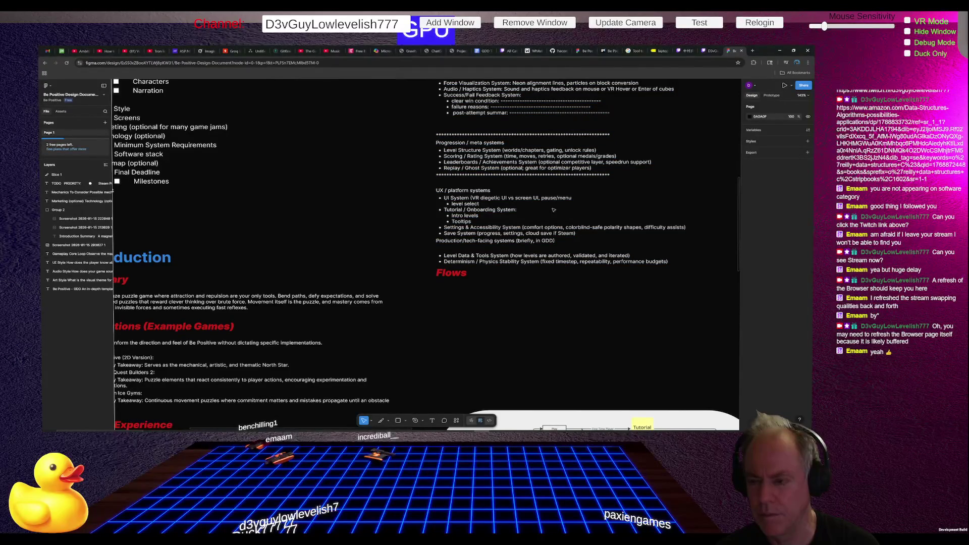
Step: Stretch the systems text block taller so it extends below the Flows heading
click(547, 198)
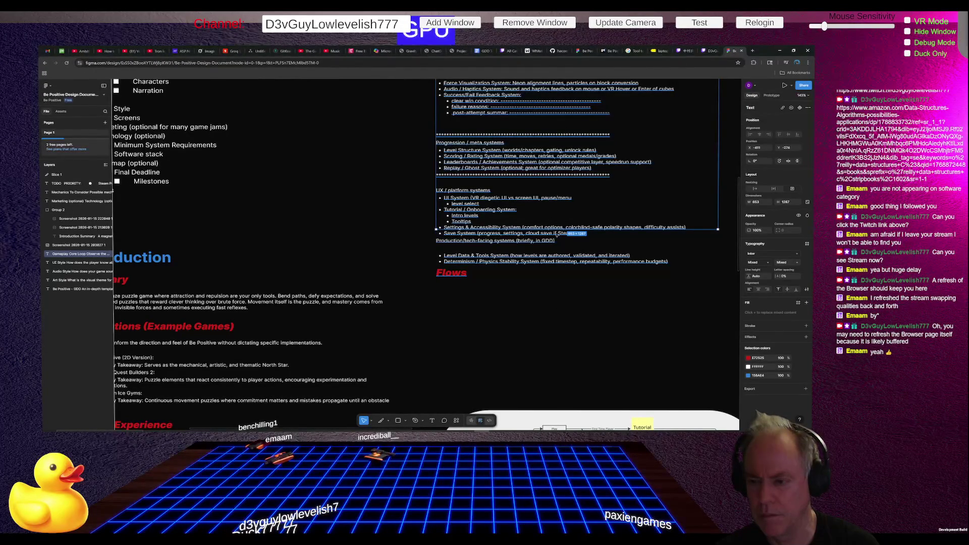
drag(556, 234, 567, 316)
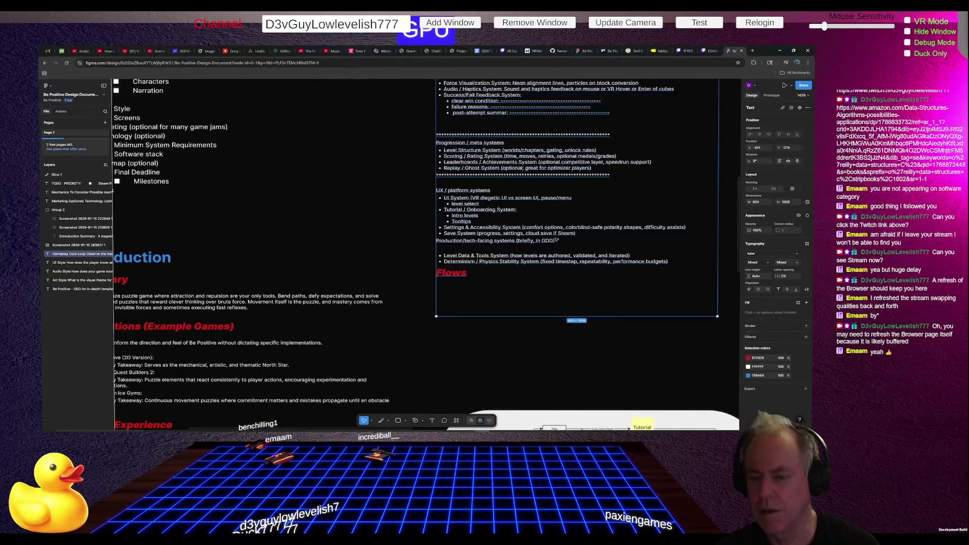
key(Escape)
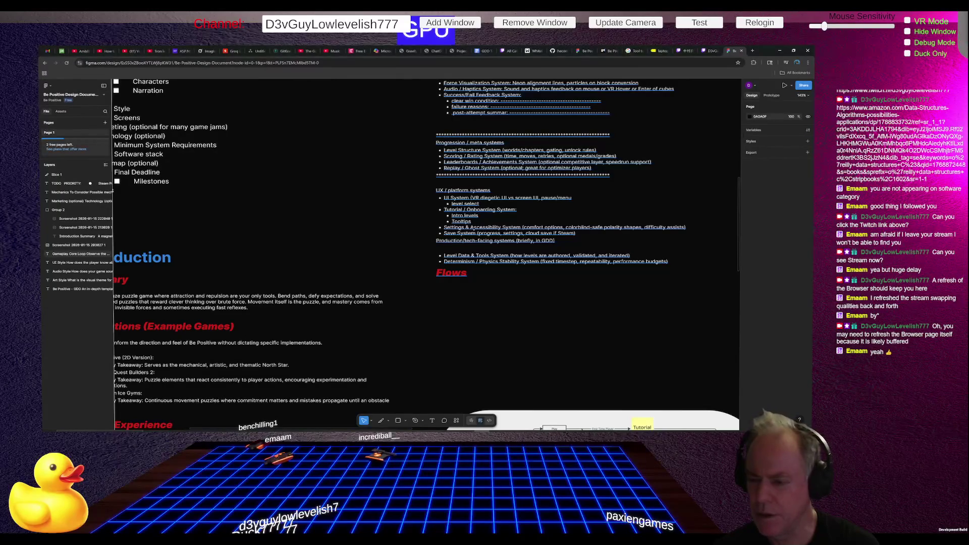
Step: Re-enter the text and place the caret after 'System' on the Settings & Accessibility line
click(467, 228)
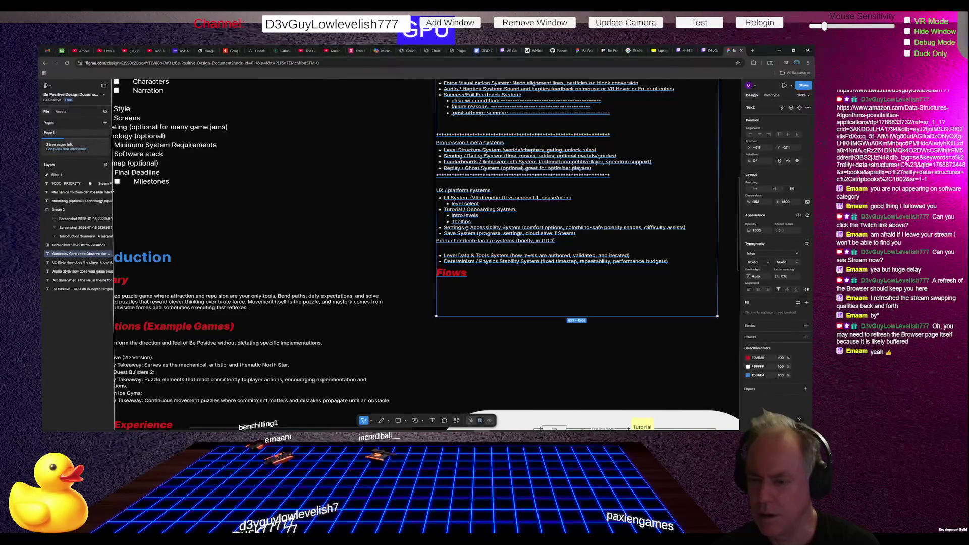
scroll(472, 229, up, 3)
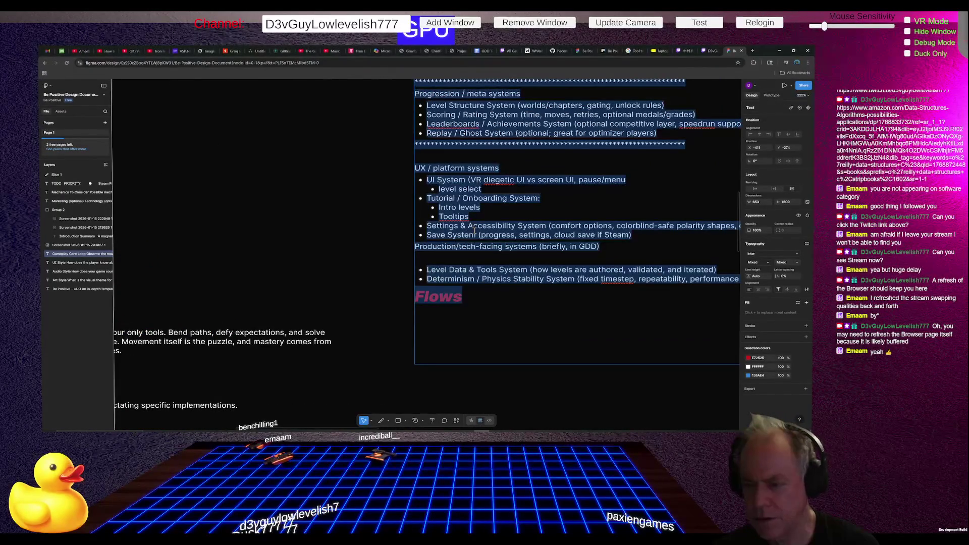
scroll(473, 229, right, 2)
scroll(455, 238, right, 2)
scroll(439, 245, right, 1)
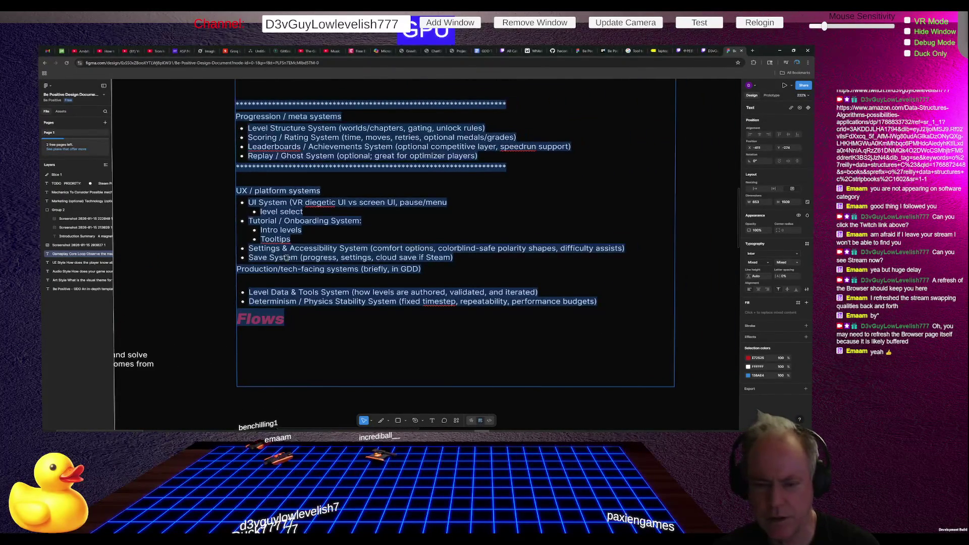
mouse_move(281, 249)
mouse_down()
mouse_move(346, 248)
mouse_move(336, 249)
mouse_up()
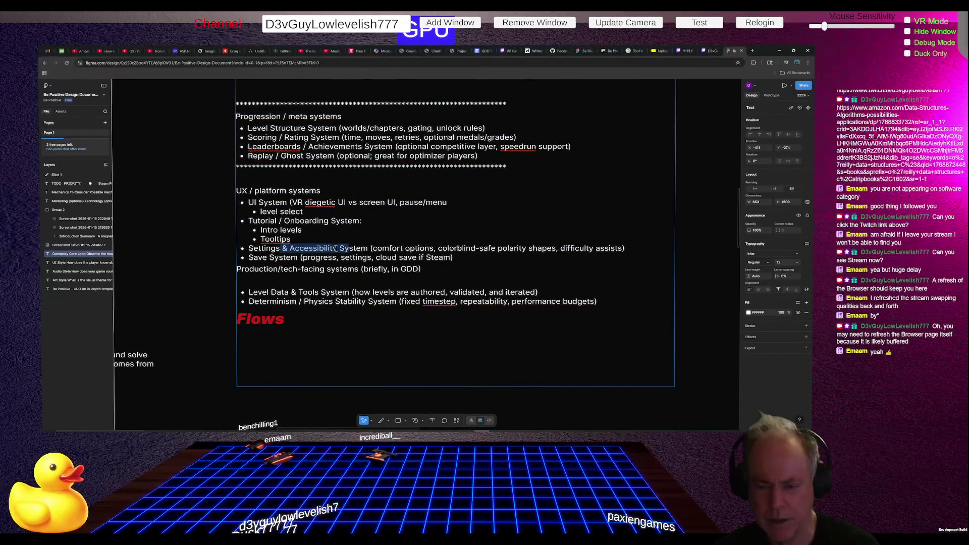
click(368, 248)
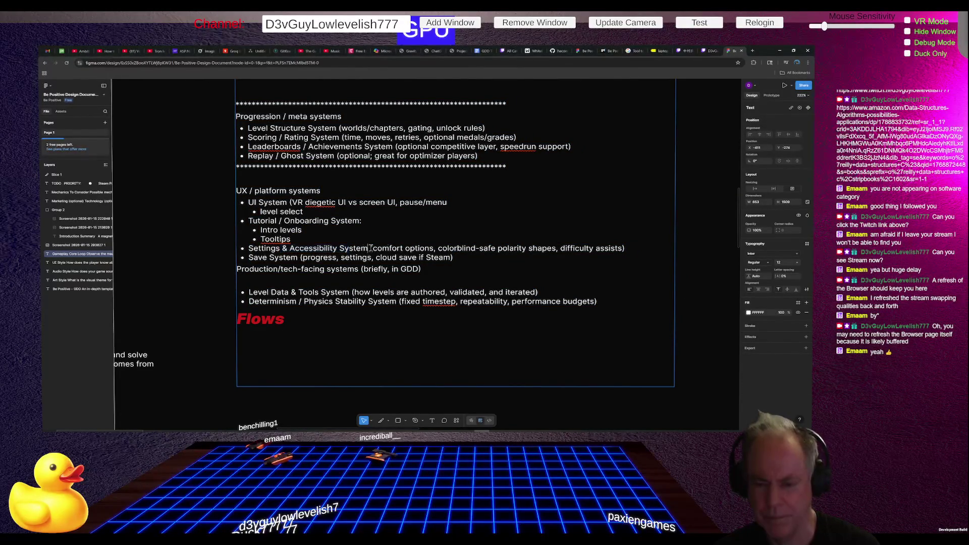
text(:)
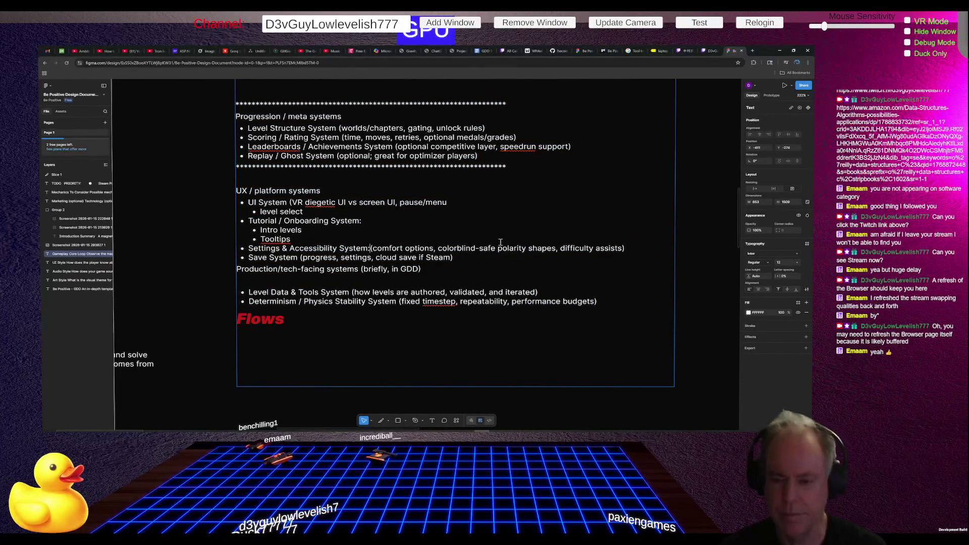
Step: Split comfort options, colorblind-safe polarity shapes and difficulty assists into sub-bullets under Settings & Accessibility
key(Return)
key(Tab)
key(Delete)
key(End)
key(BackSpace)
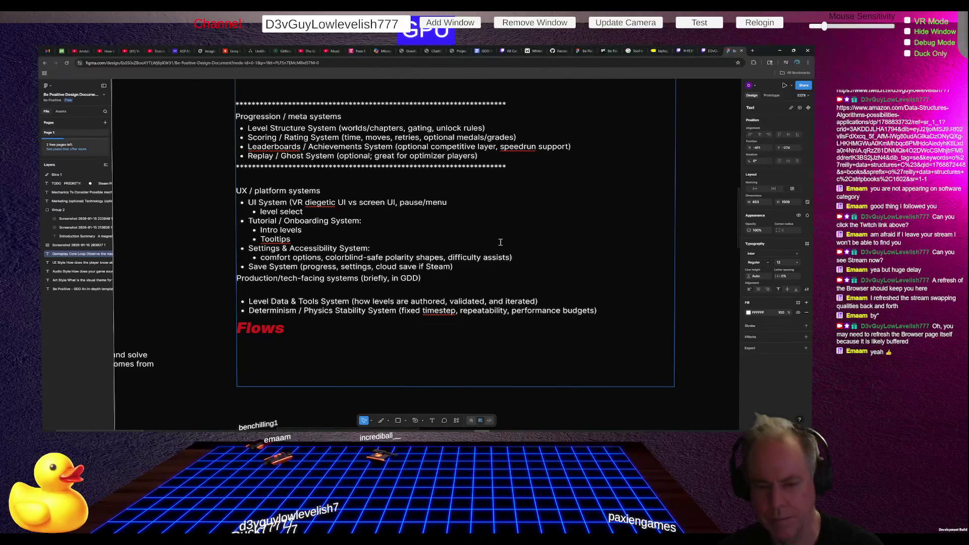
key(ctrl+Left)
key(ctrl+Left)
key(ctrl+Left)
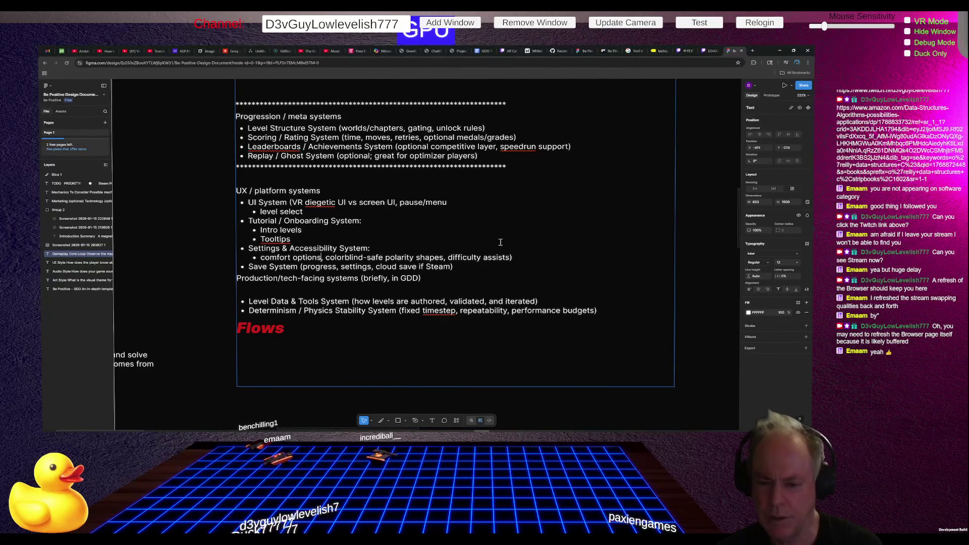
key(BackSpace)
key(BackSpace)
key(Return)
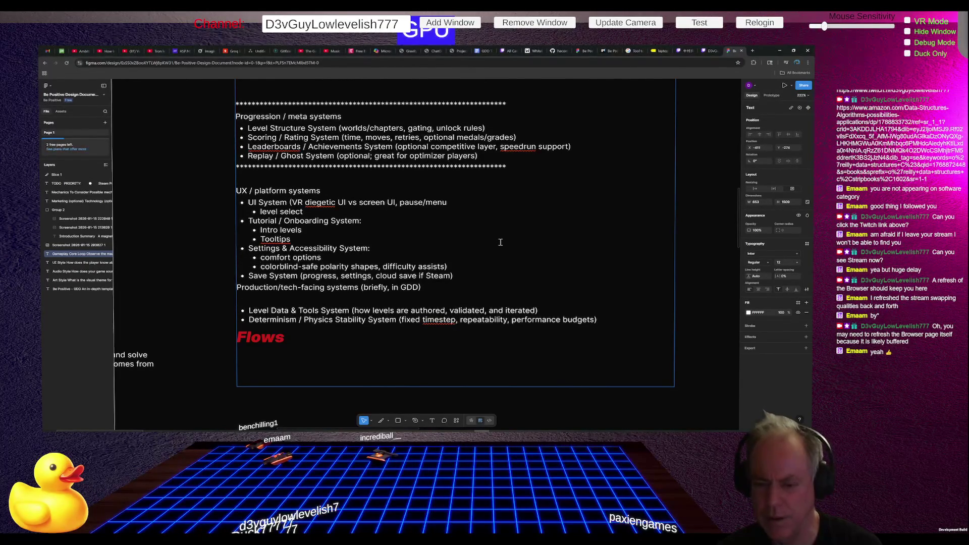
key(ctrl+Right)
key(ctrl+Right)
key(ctrl+Right)
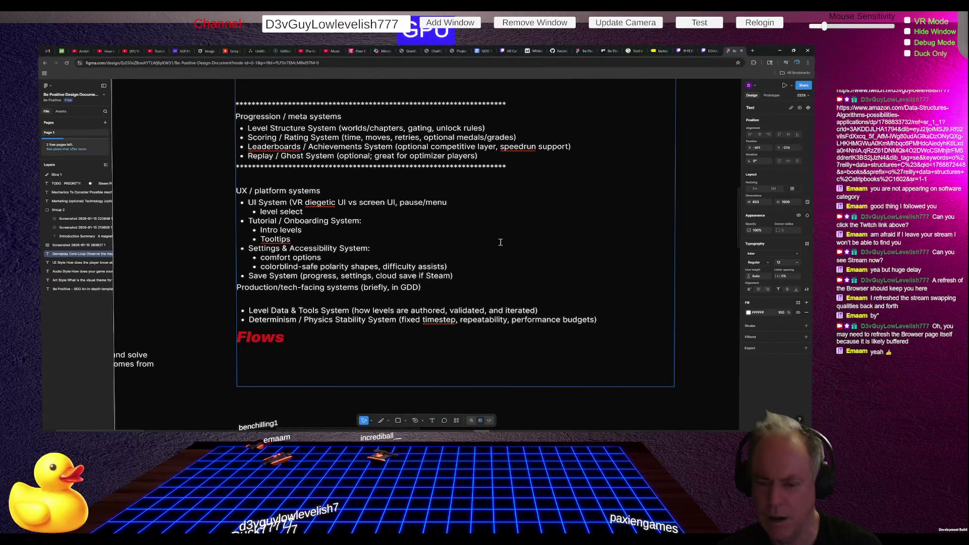
key(Delete)
key(Delete)
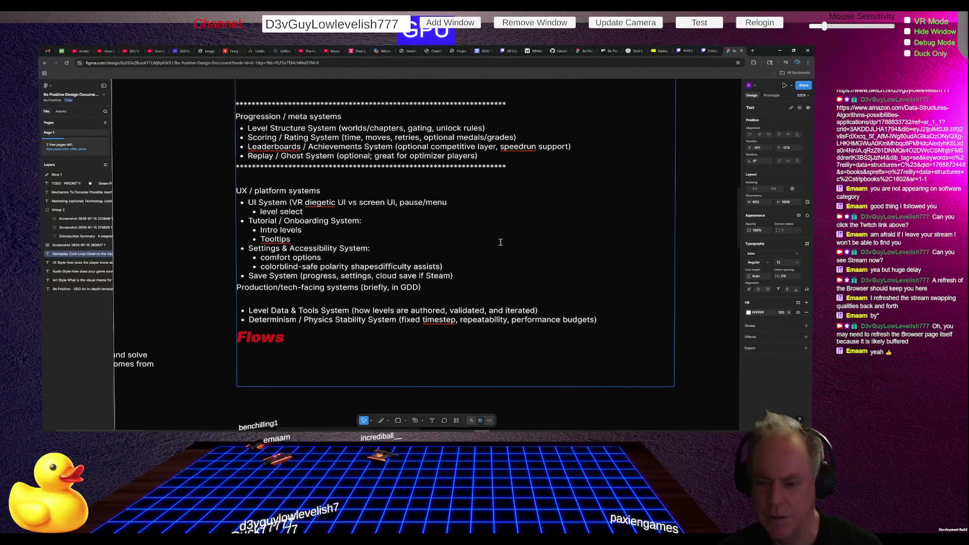
key(Return)
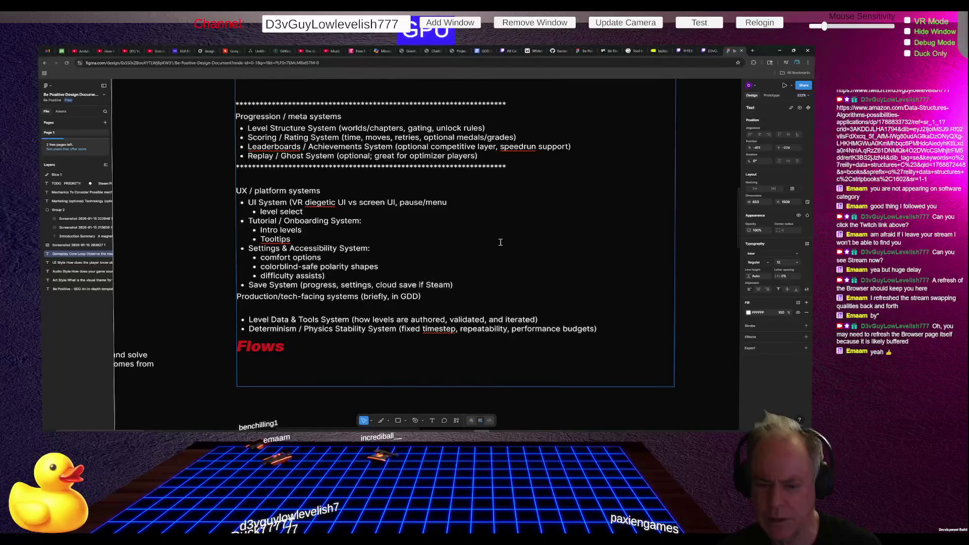
key(End)
key(Up)
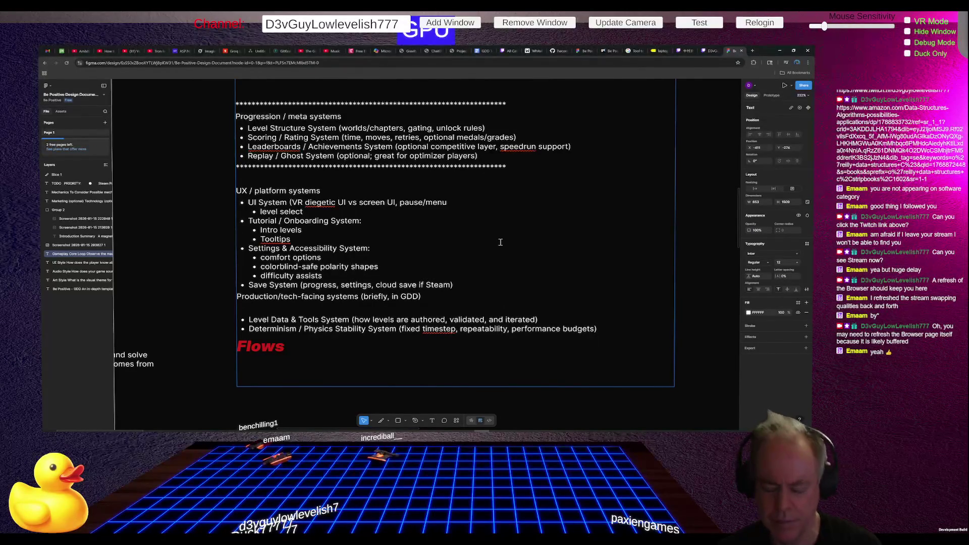
text(()
key(End)
text(?))
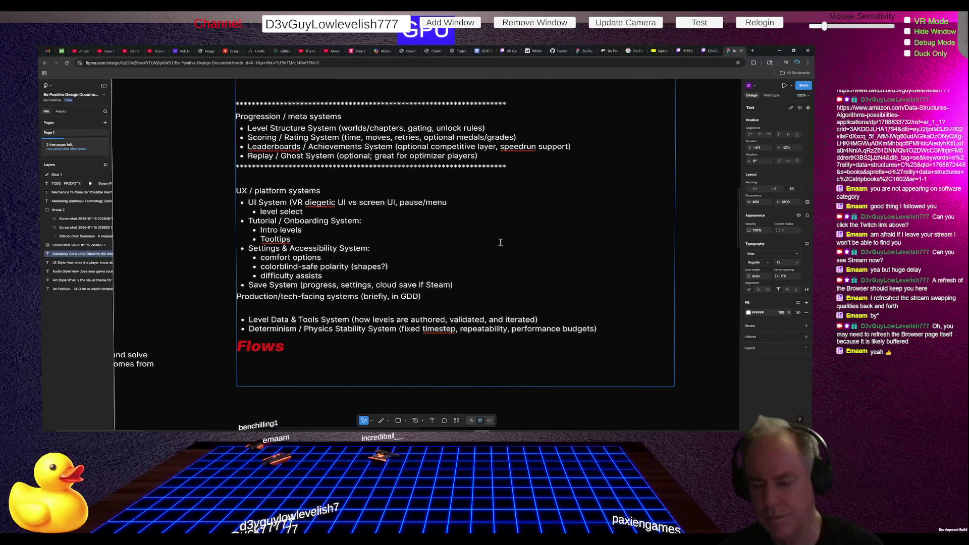
text(Desi)
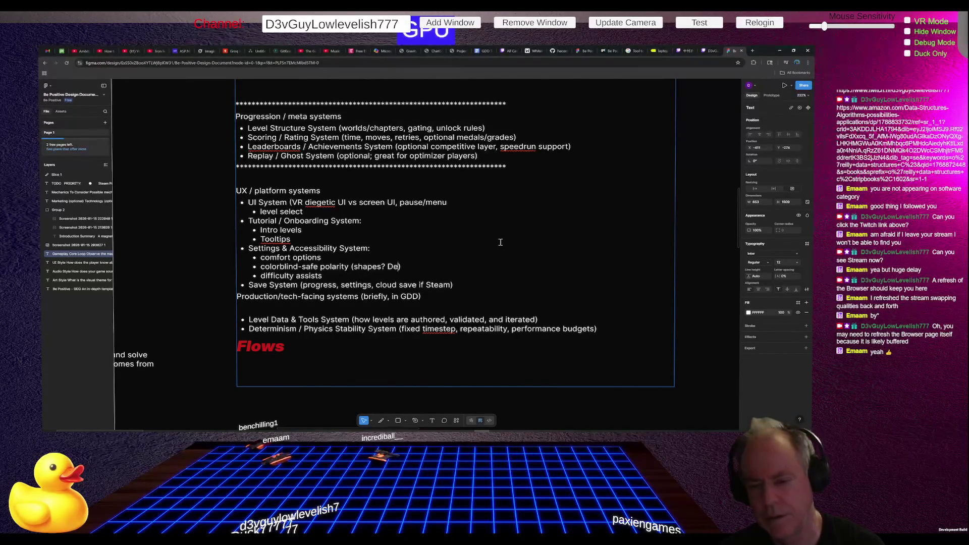
text(gn)
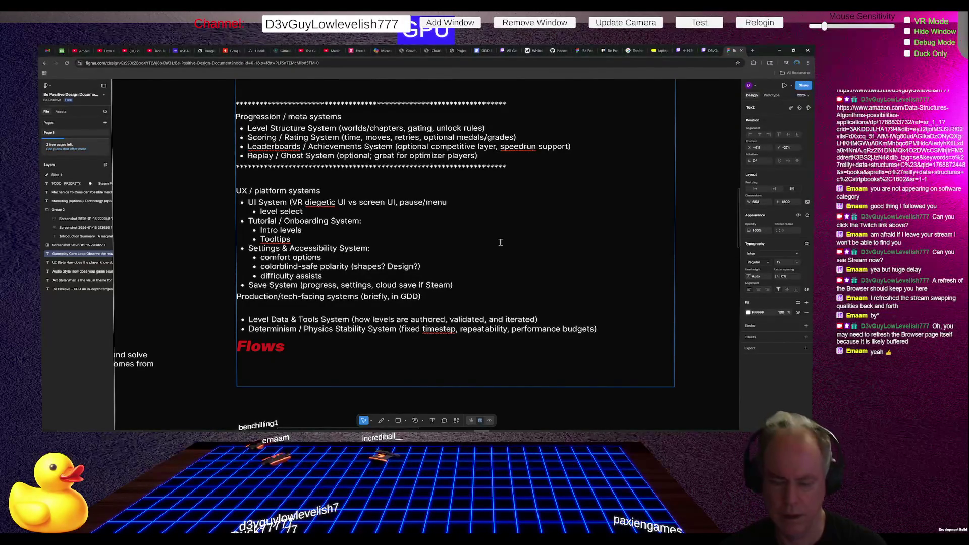
Step: Split progress, settings and 'cloud save if Steam?' into sub-bullets under Save System
key(Delete)
key(Delete)
key(Return)
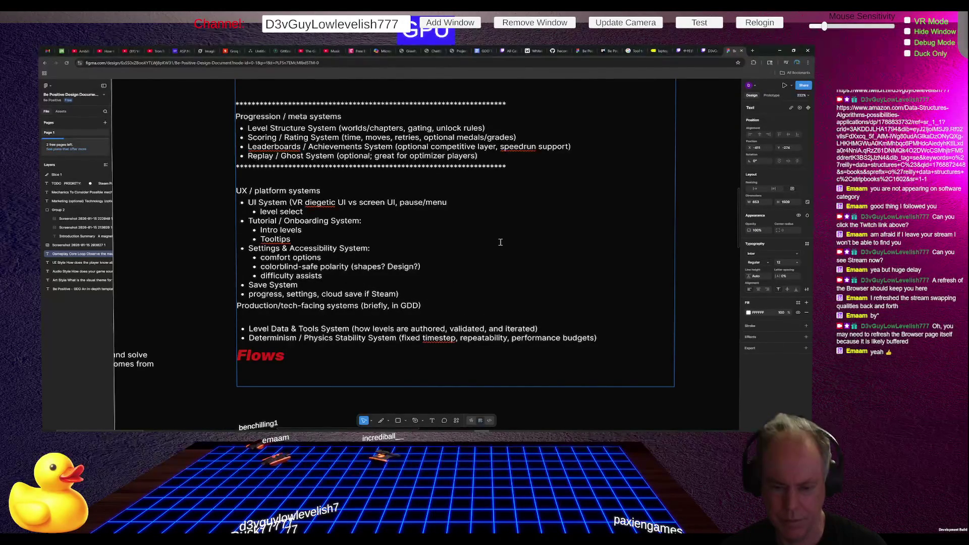
key(Tab)
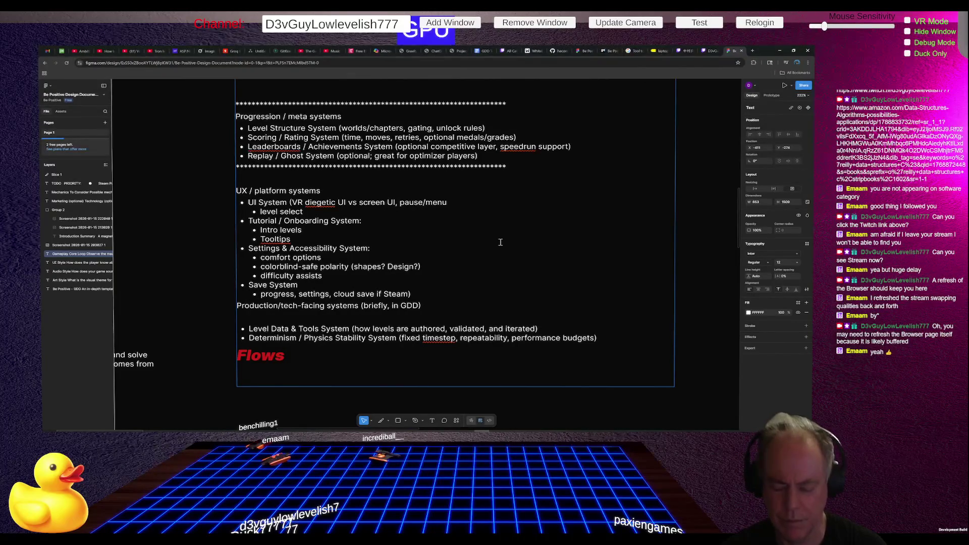
key(Down)
key(BackSpace)
key(BackSpace)
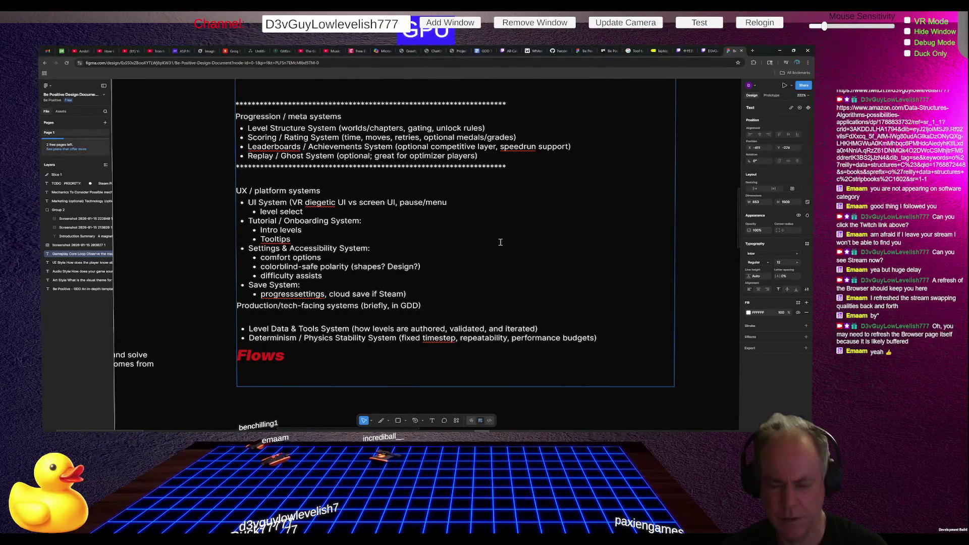
key(Return)
key(Right)
key(Right)
key(Right)
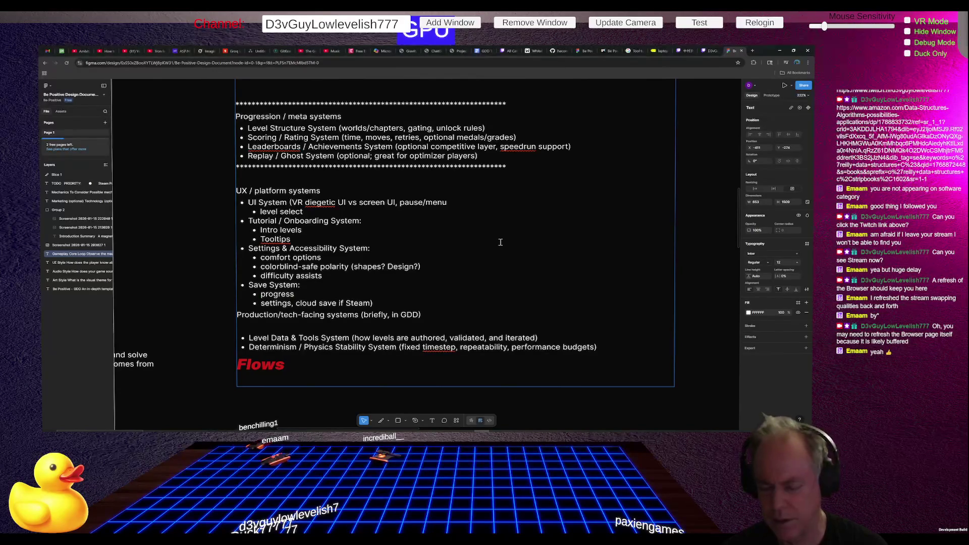
key(Right)
key(Right)
key(Right)
key(BackSpace)
key(BackSpace)
key(Return)
key(BackSpace)
text(?)
scroll(481, 233, down, 1)
scroll(454, 221, down, 1)
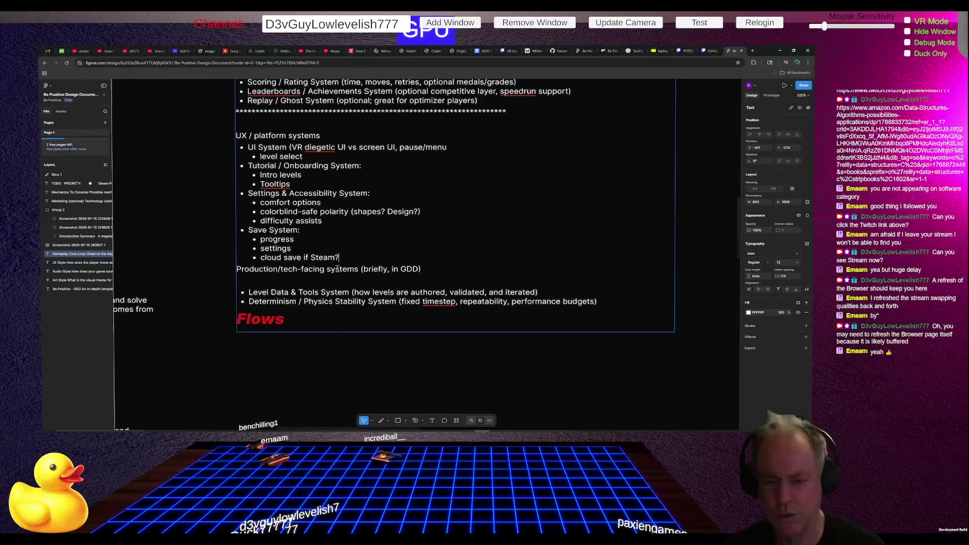
Step: Tidy the trailing blank line after the save items, undoing the stray edit
key(Return)
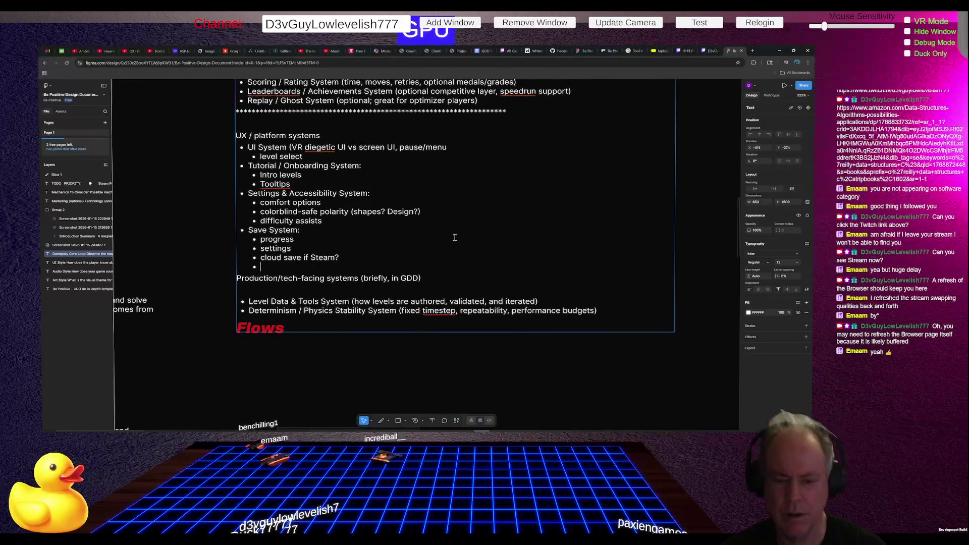
key(BackSpace)
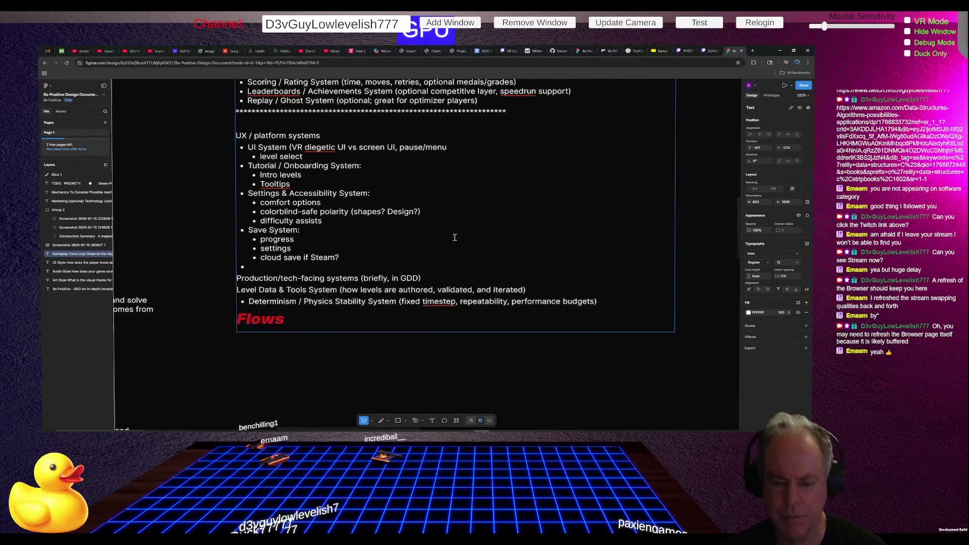
key(ctrl+z)
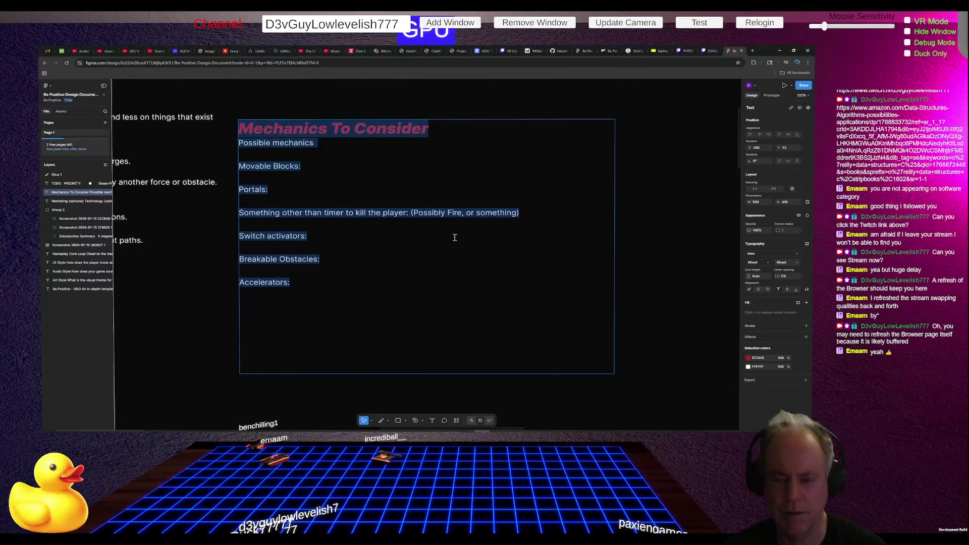
Step: Remove the empty bullet under 'cloud save if Steam?', undoing edits that broke the Level Data bullet
key(ctrl+z)
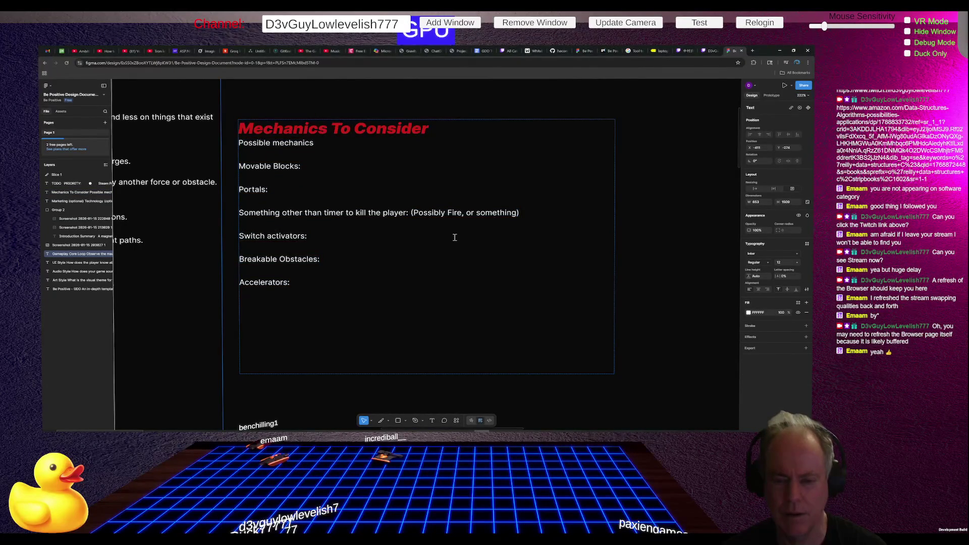
ctrl+scroll(528, 235, down, 3)
ctrl+scroll(454, 251, down, 2)
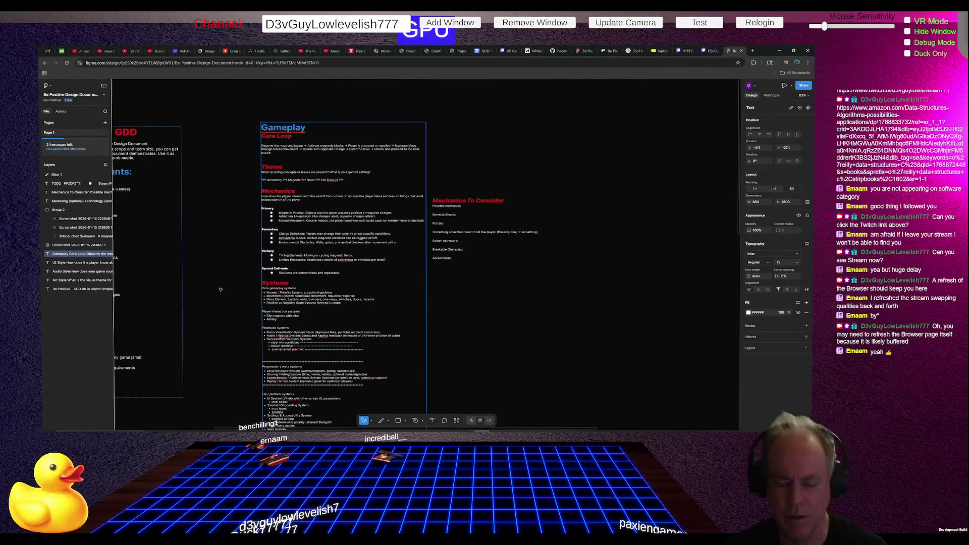
ctrl+scroll(237, 289, up, 4)
ctrl+scroll(344, 257, up, 2)
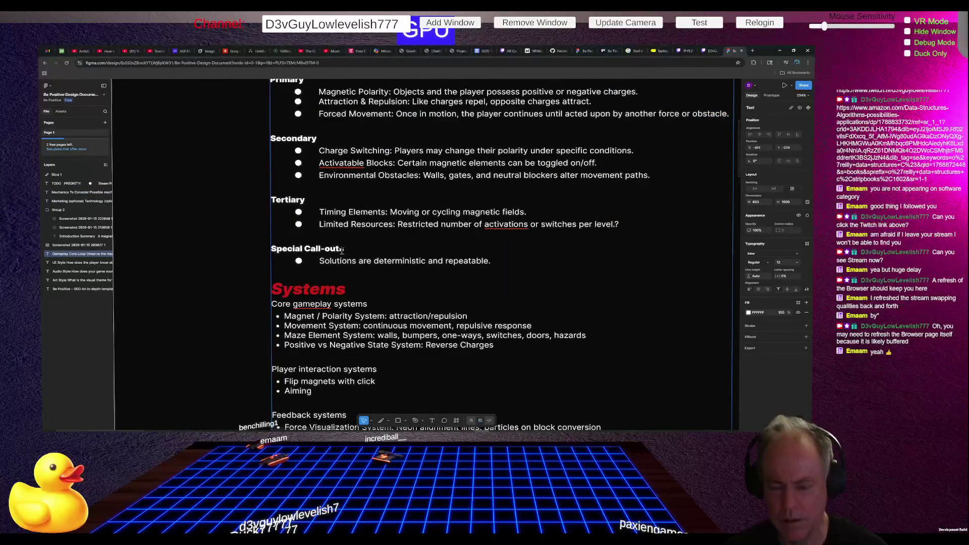
ctrl+scroll(341, 265, down, 2)
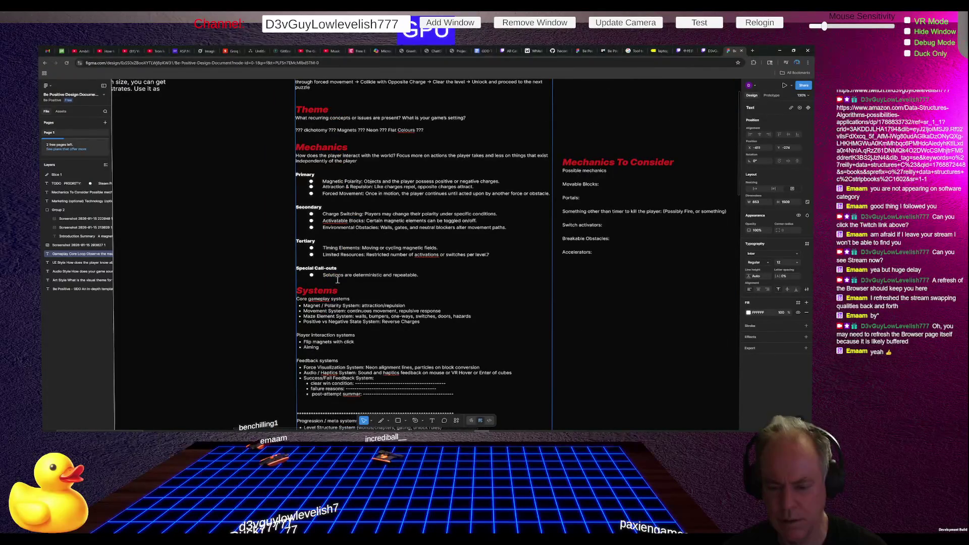
ctrl+scroll(334, 283, down, 3)
ctrl+scroll(339, 333, up, 2)
ctrl+scroll(341, 353, up, 1)
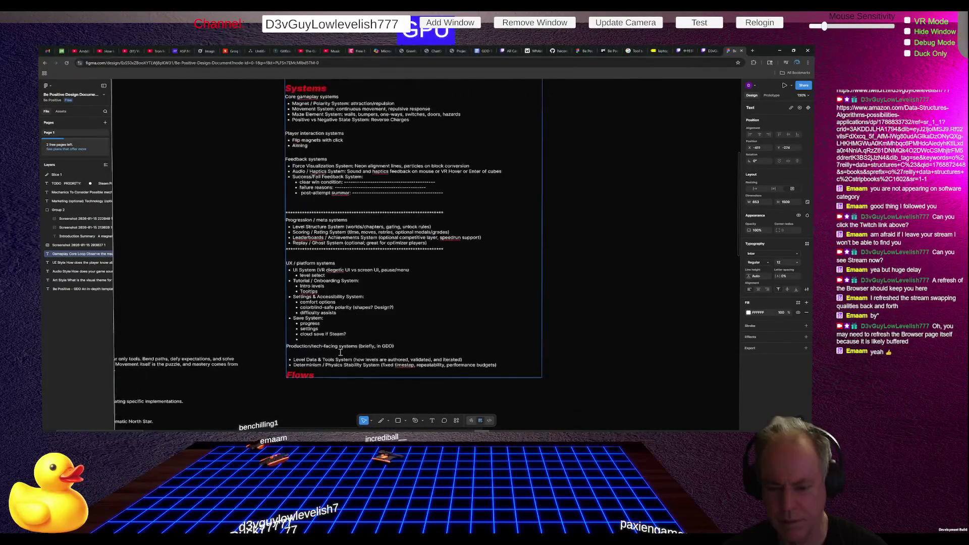
ctrl+scroll(340, 352, up, 2)
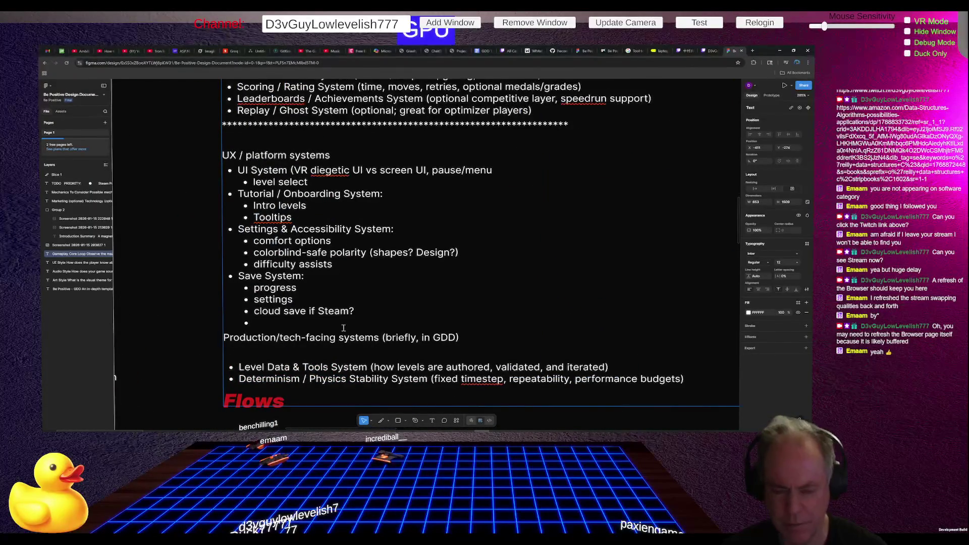
key(BackSpace)
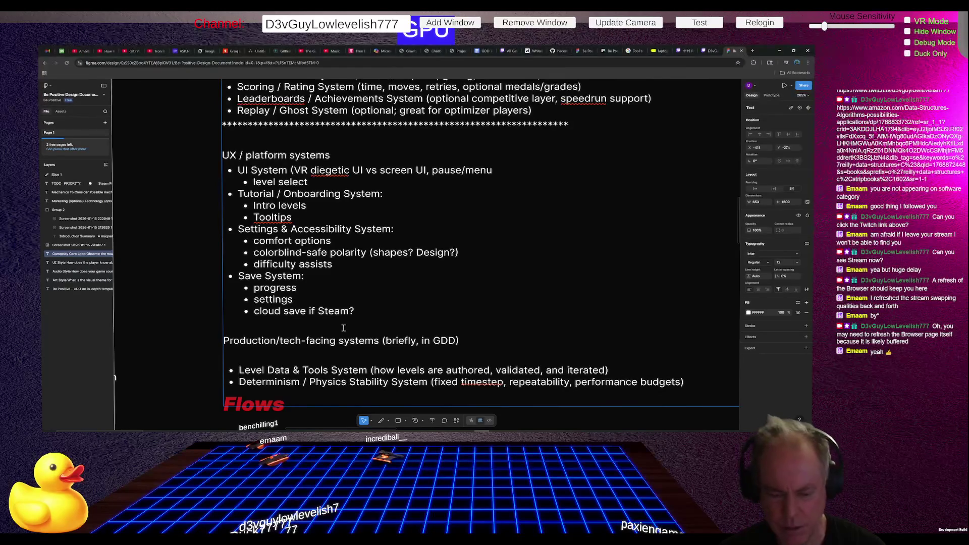
key(BackSpace)
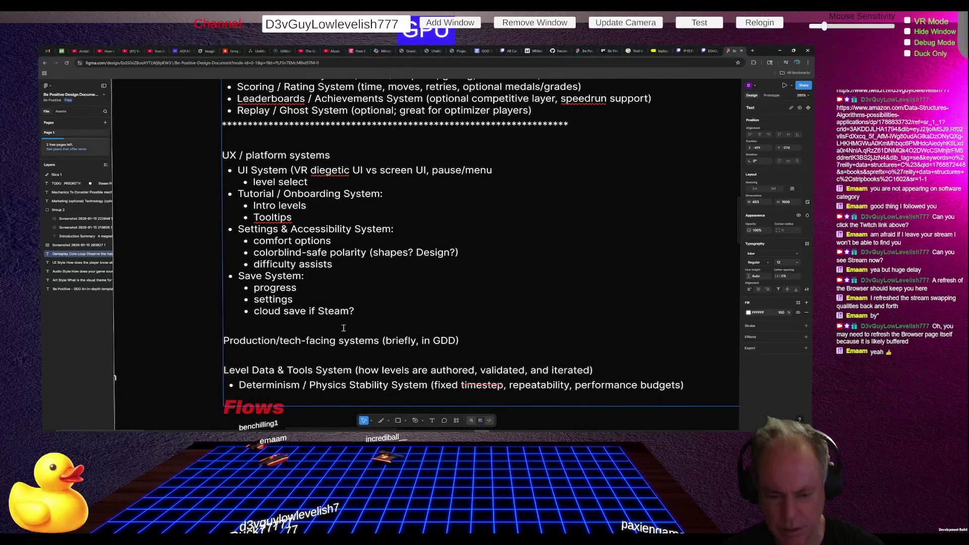
key(ctrl+z)
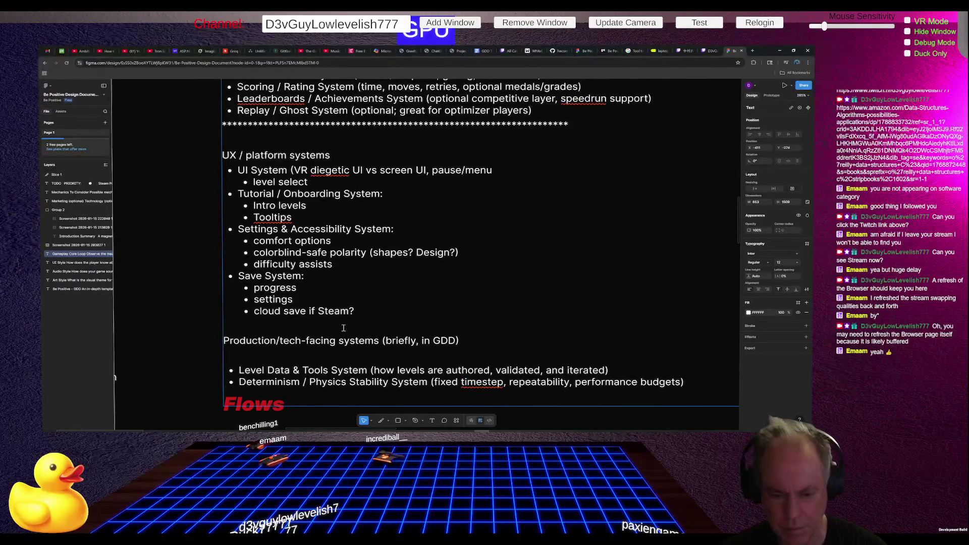
key(Delete)
key(ctrl+z)
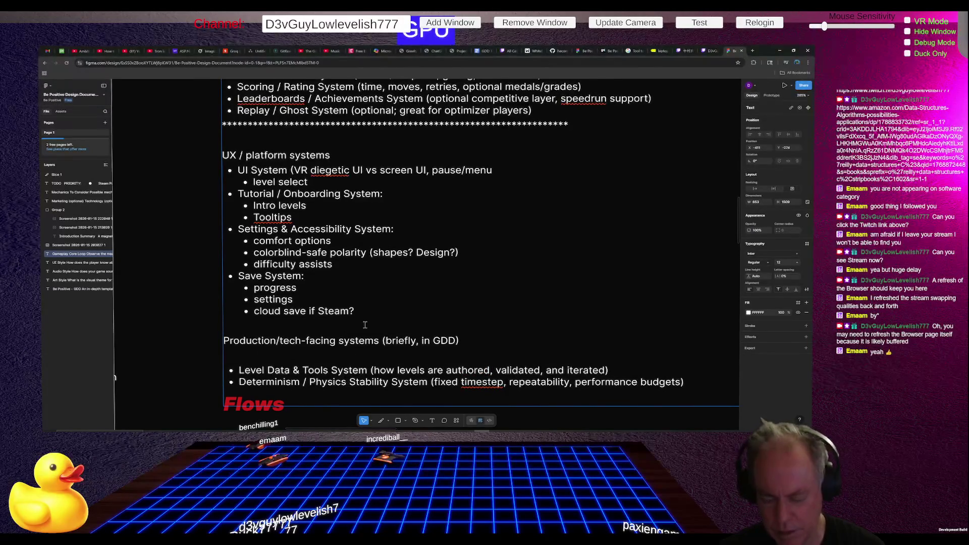
Step: Delete the blank line beneath the Production/tech-facing systems heading
key(BackSpace)
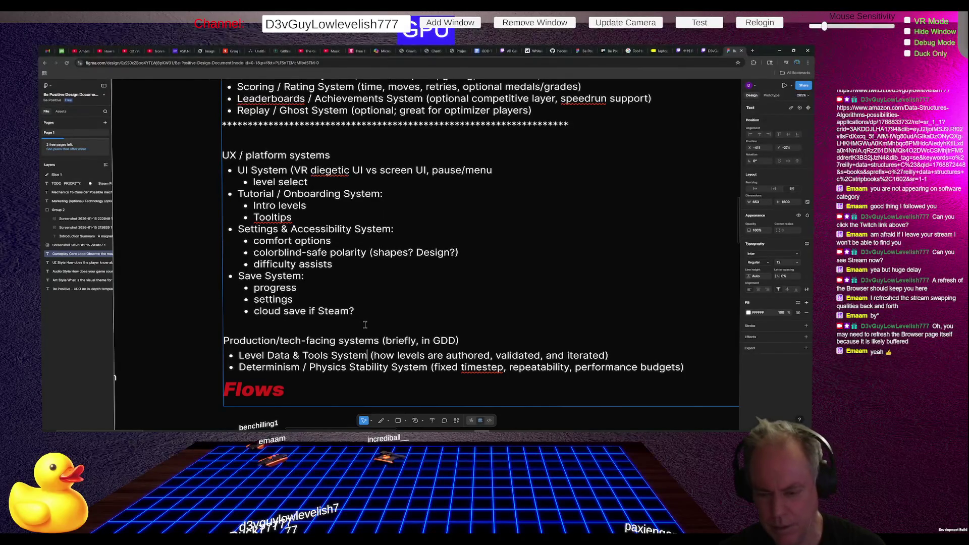
Step: Trim the Level Data & Tools System bullet down to just its name, removing the parenthetical
key(Delete)
key(shift+End)
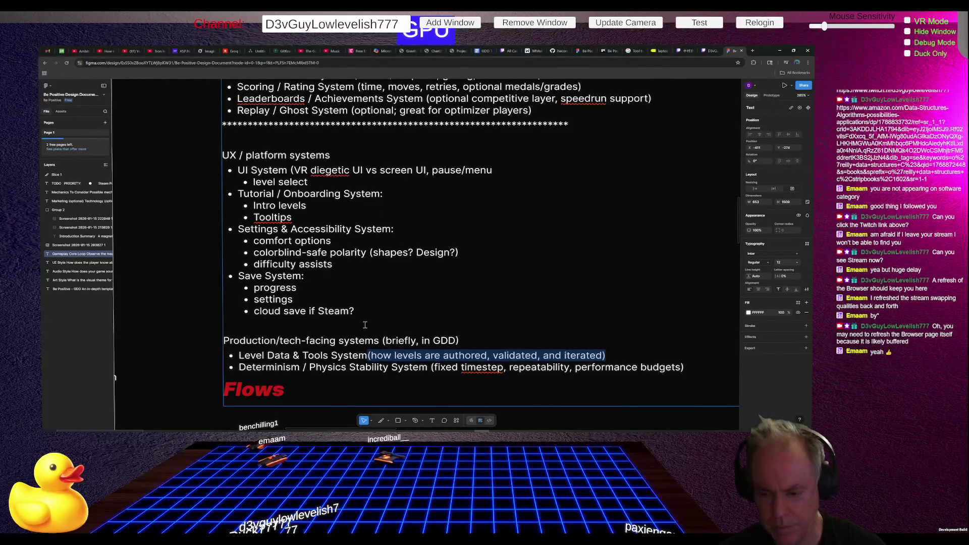
key(Delete)
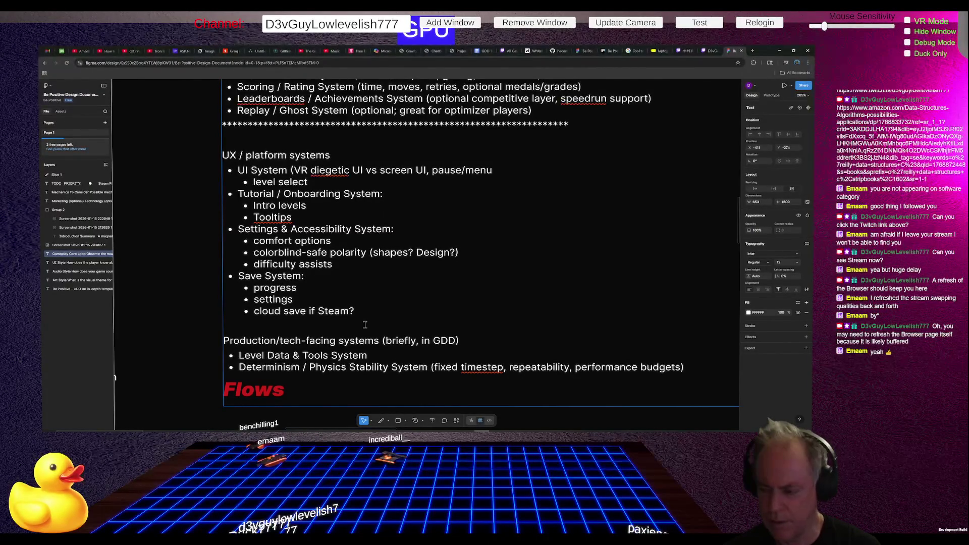
key(ctrl+Left)
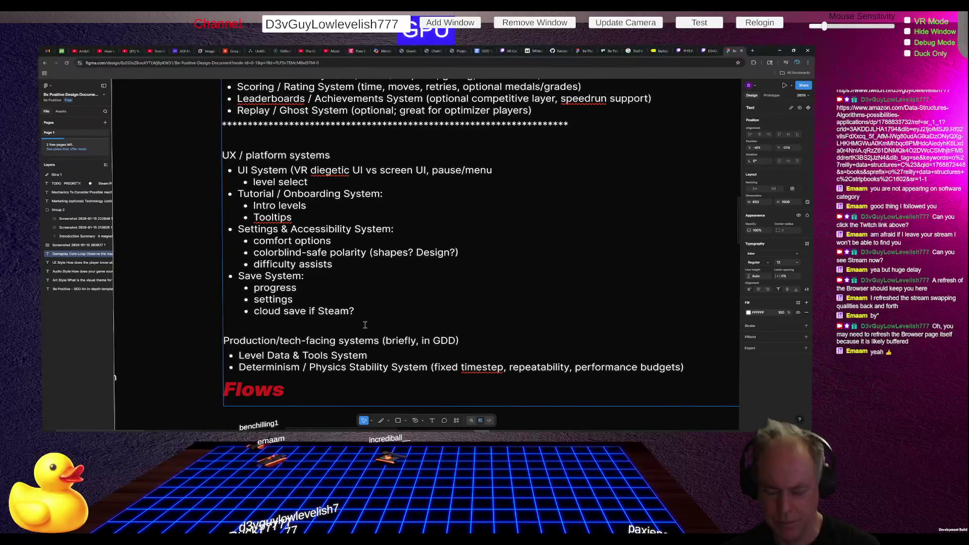
Step: Delete the whole Determinism / Physics Stability System bullet and its leftover empty line
key(Down)
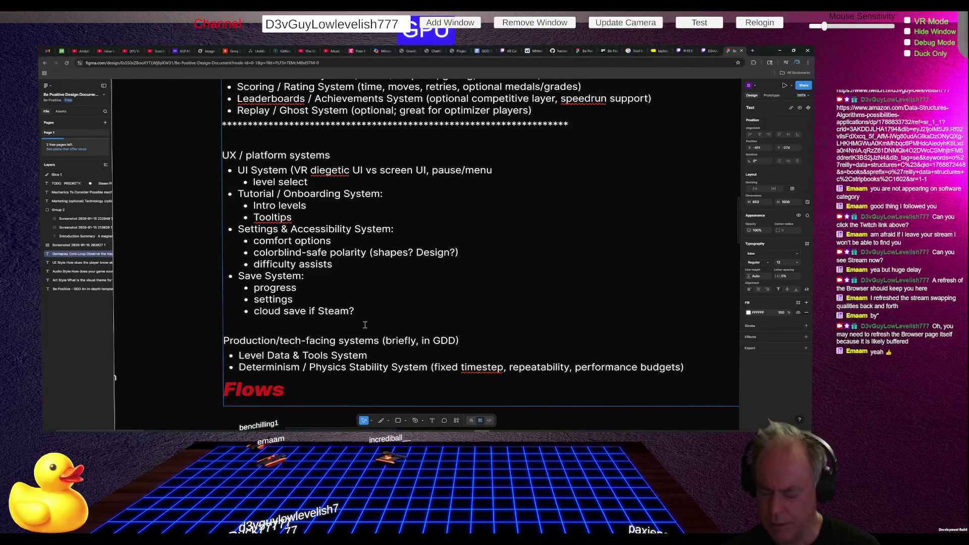
key(ctrl+shift+Left)
key(ctrl+shift+Left)
key(ctrl+shift+Left)
key(ctrl+shift+Left)
key(ctrl+shift+Left)
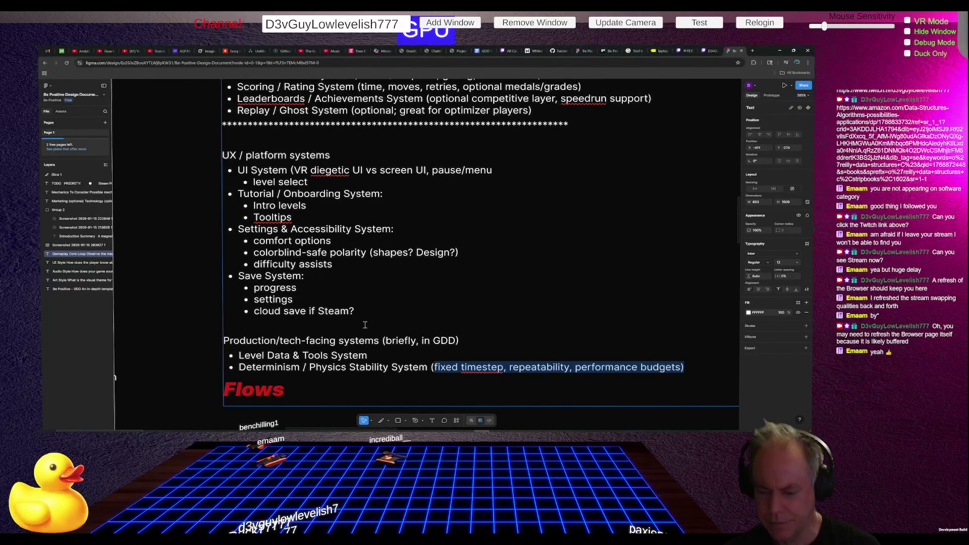
key(Escape)
key(Up)
key(shift+End)
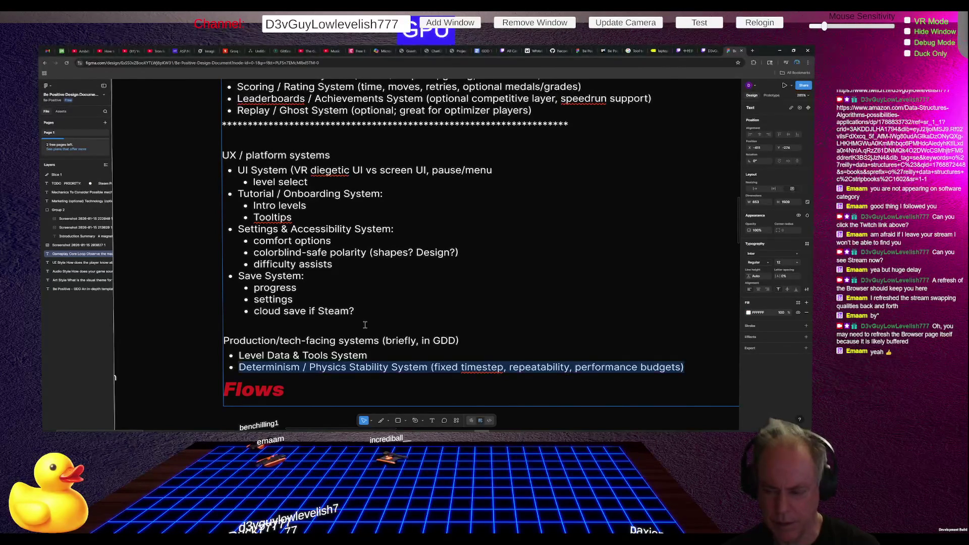
key(BackSpace)
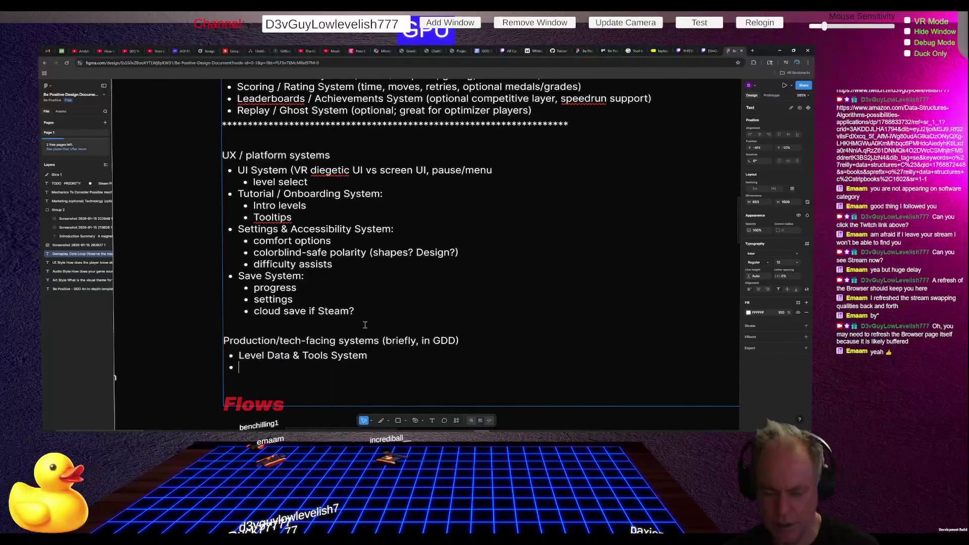
key(BackSpace)
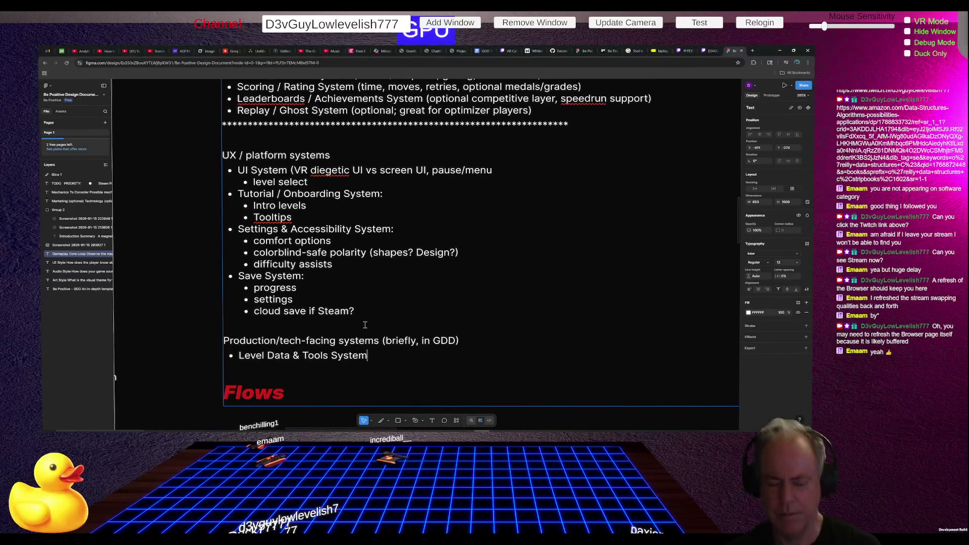
ctrl+scroll(391, 279, down, 2)
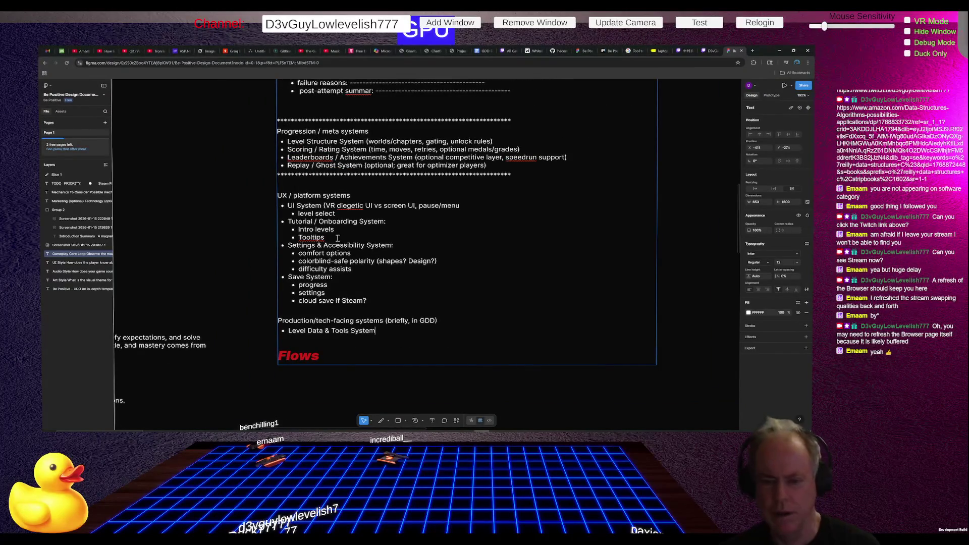
ctrl+scroll(422, 265, down, 3)
ctrl+scroll(421, 269, down, 3)
ctrl+scroll(422, 278, down, 1)
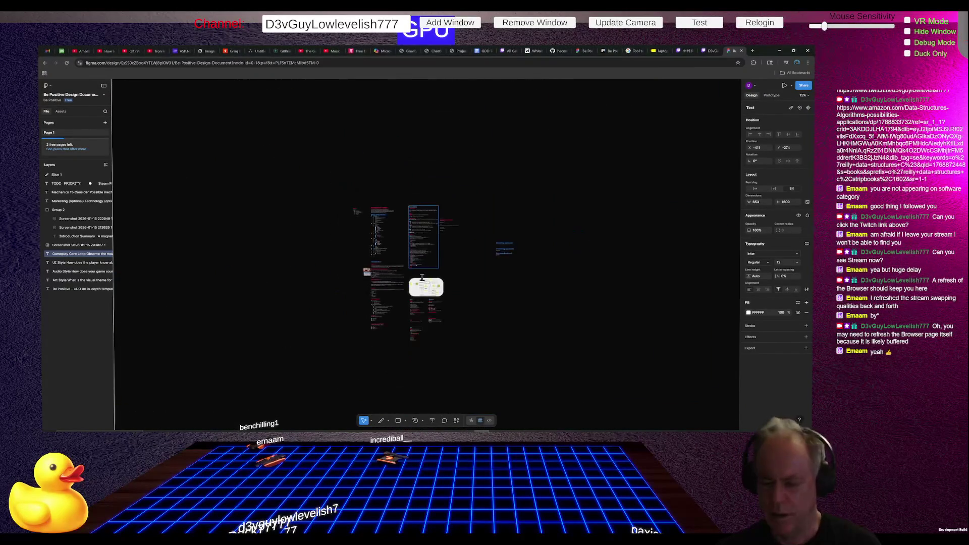
ctrl+scroll(422, 345, up, 3)
ctrl+scroll(418, 302, up, 3)
ctrl+scroll(408, 216, up, 3)
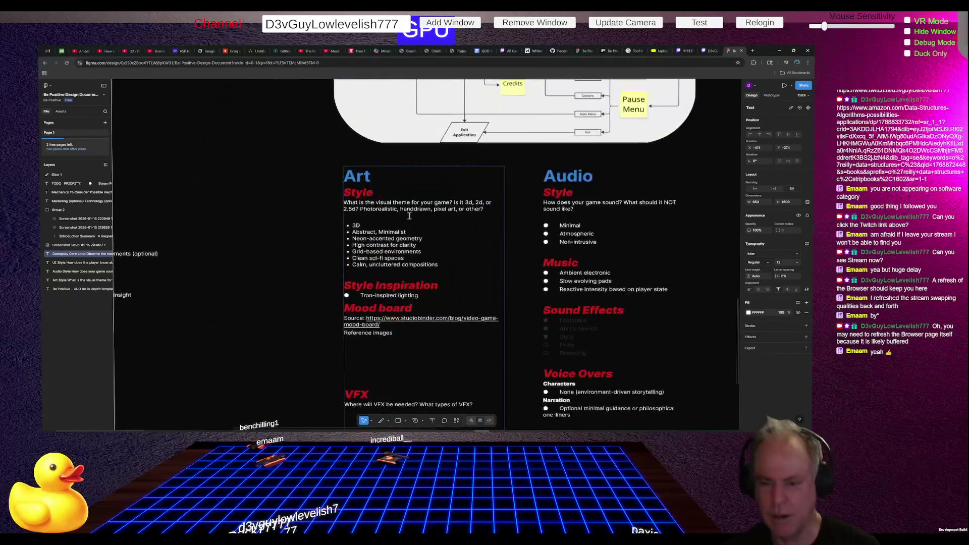
ctrl+scroll(413, 217, up, 2)
ctrl+scroll(423, 218, up, 2)
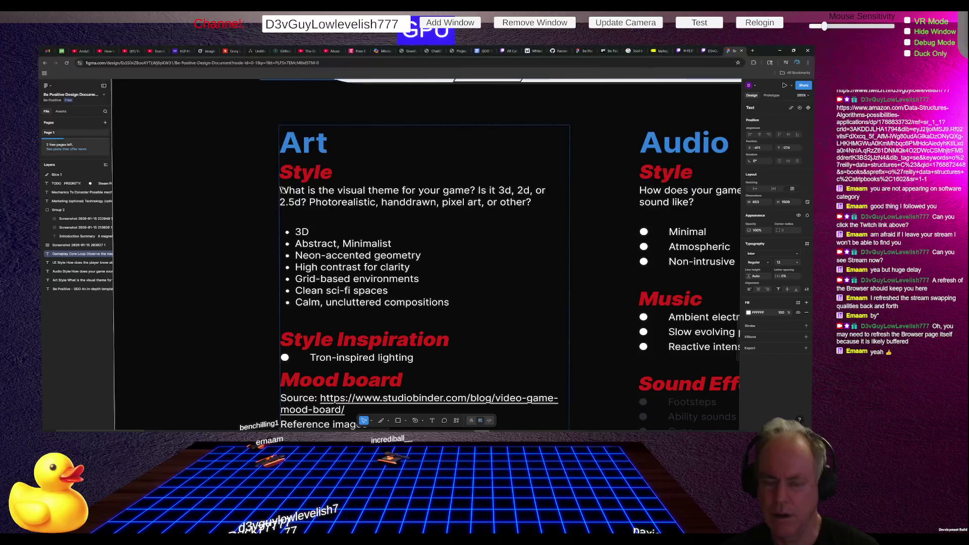
Step: Remove the visual-theme question under Art Style and add a blank line after Tron-inspired lighting
drag(281, 190, 551, 202)
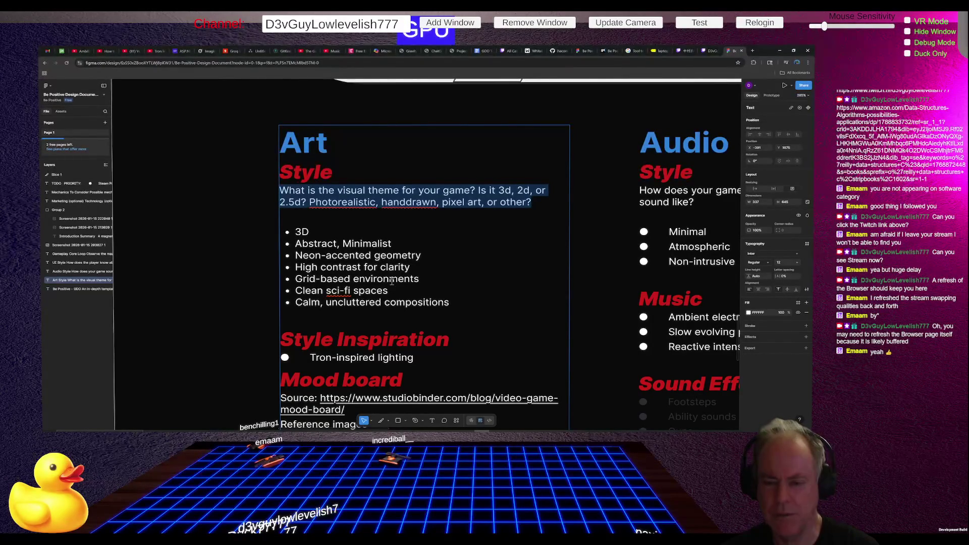
key(BackSpace)
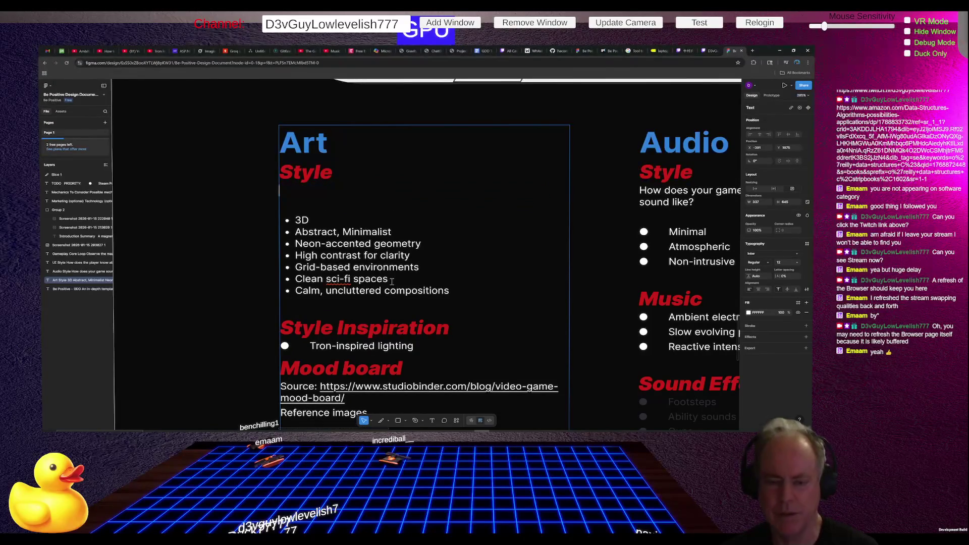
key(BackSpace)
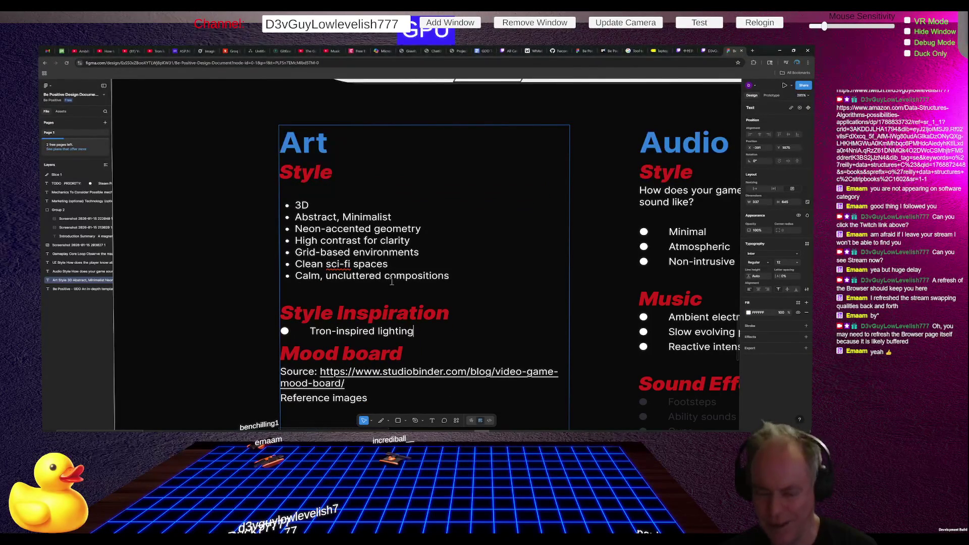
key(Return)
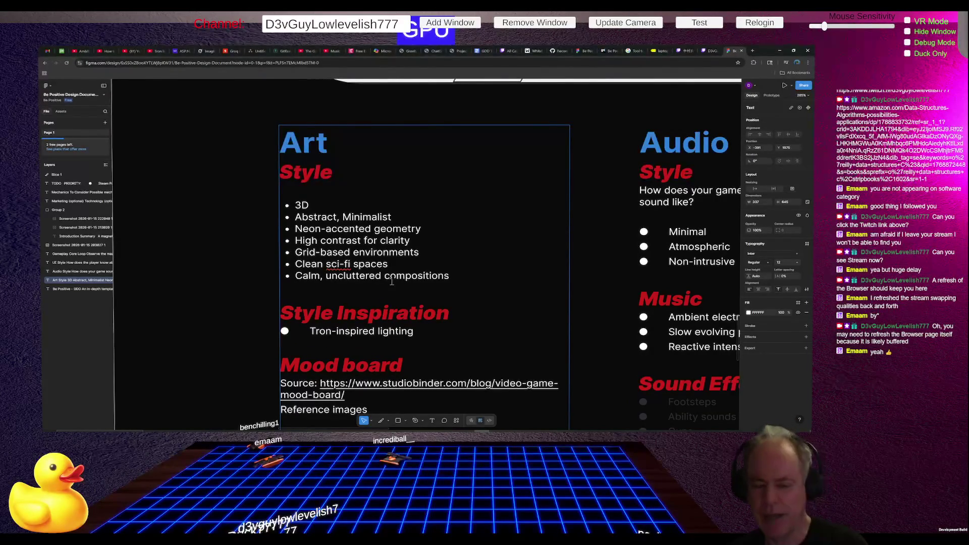
scroll(408, 288, down, 2)
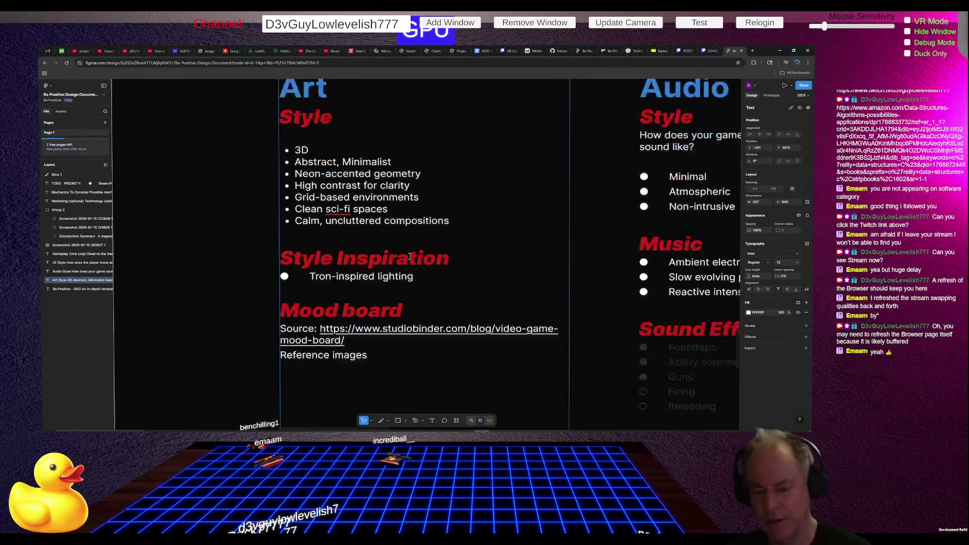
scroll(439, 299, down, 1)
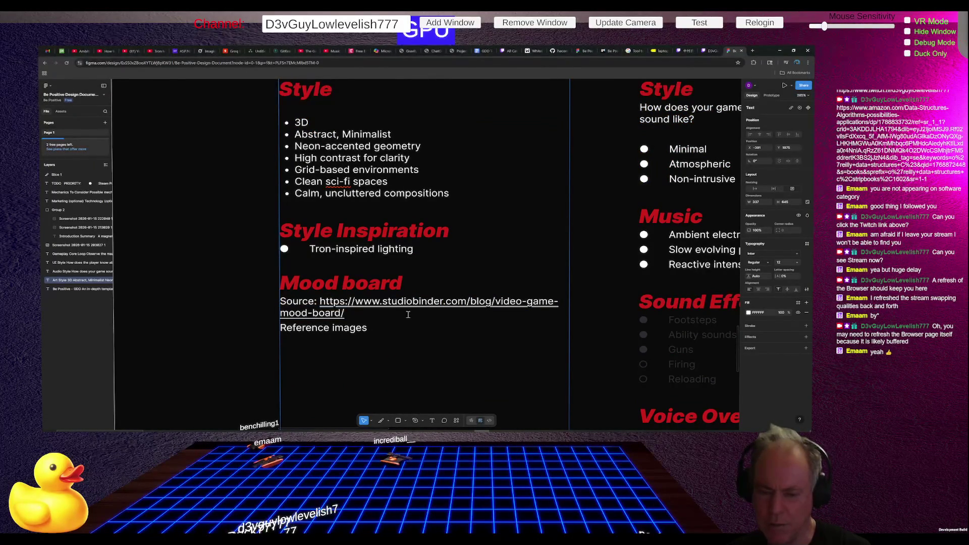
scroll(338, 343, down, 5)
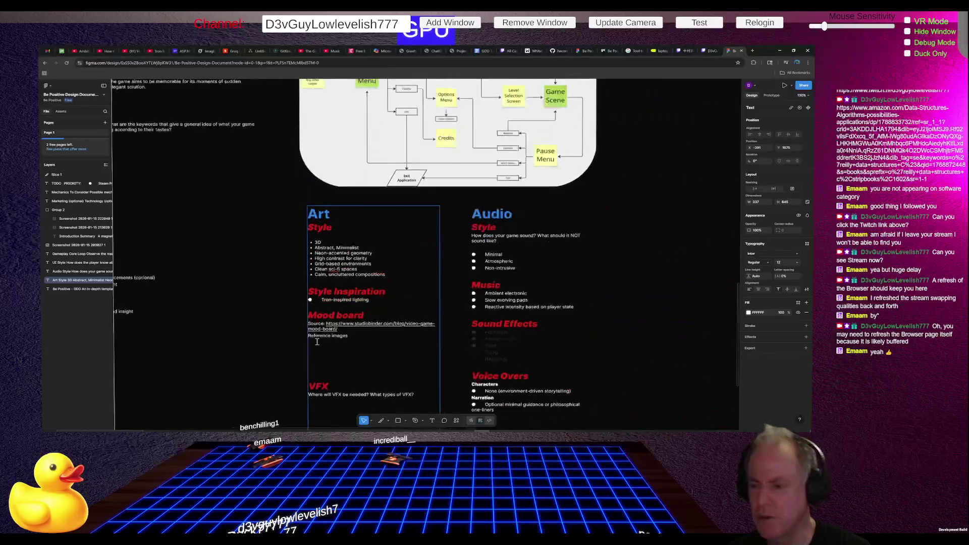
scroll(549, 243, up, 5)
scroll(568, 250, up, 1)
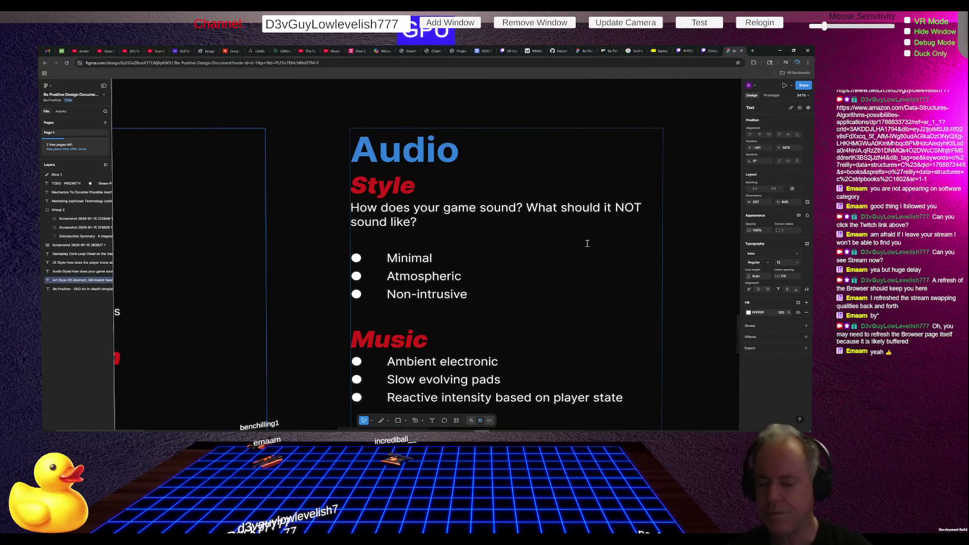
scroll(535, 258, down, 3)
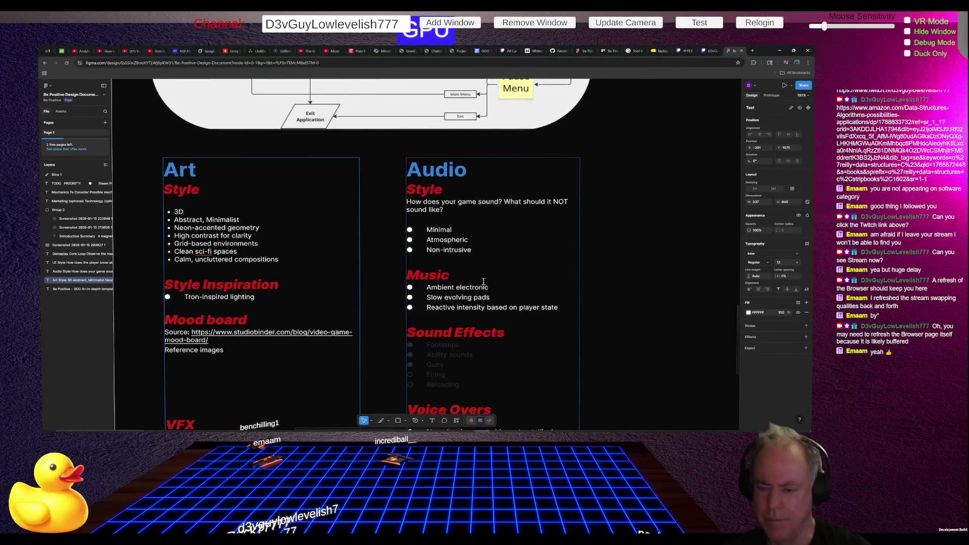
scroll(458, 316, up, 3)
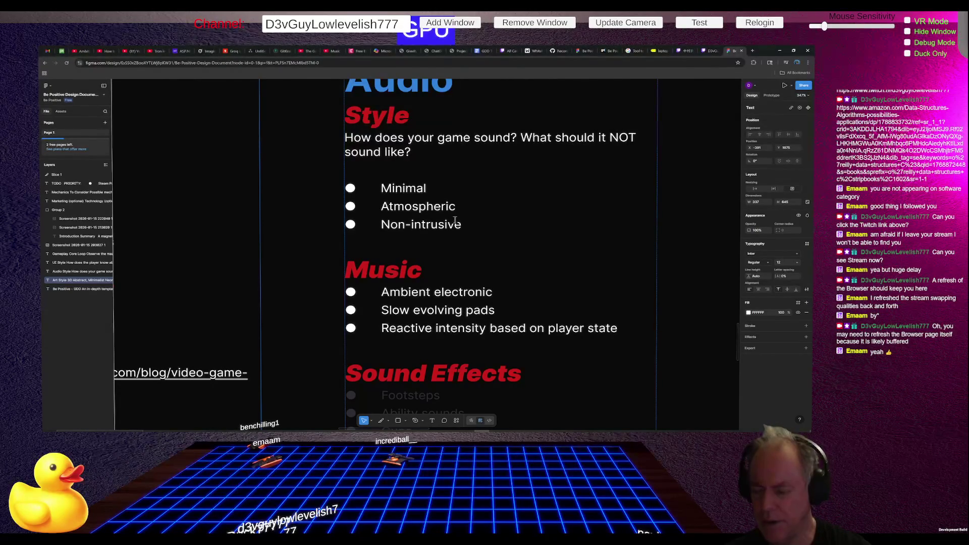
ctrl+scroll(458, 214, down, 3)
ctrl+scroll(457, 209, down, 2)
ctrl+scroll(458, 228, up, 1)
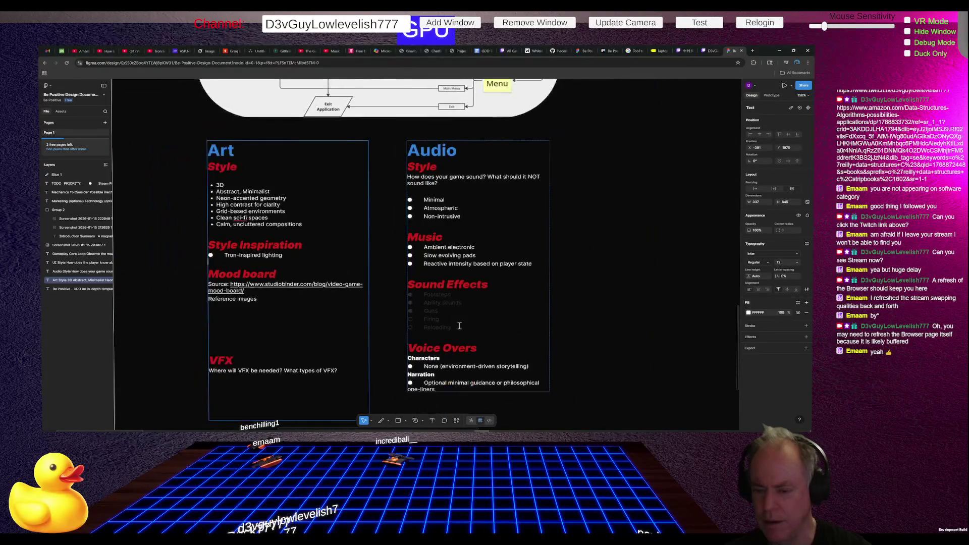
ctrl+scroll(459, 340, up, 2)
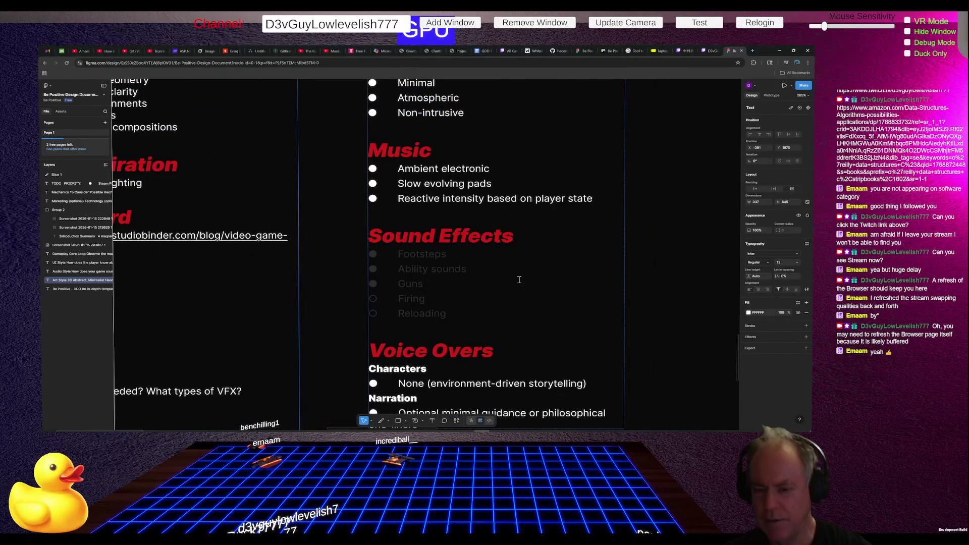
click(474, 255)
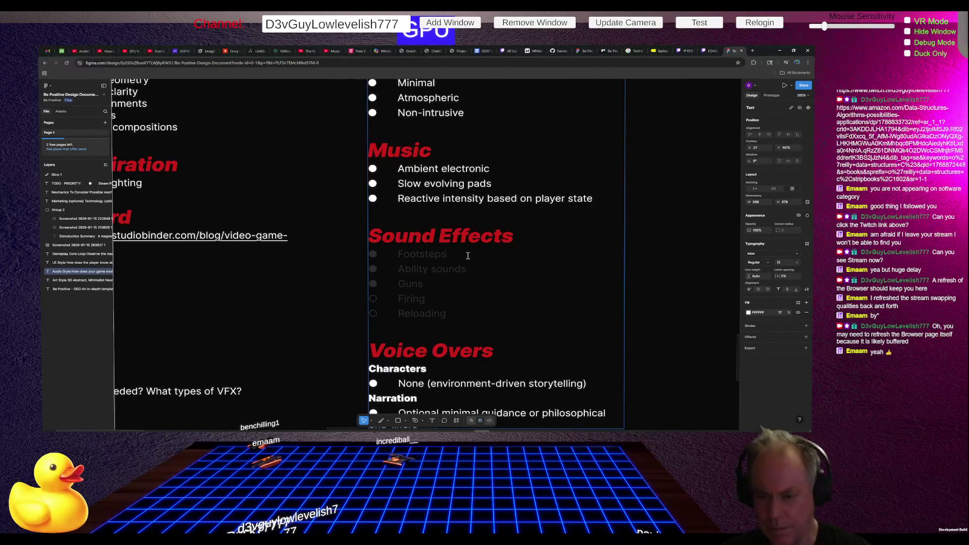
Step: Delete the Footsteps, Guns, Firing, Reloading and Ability sounds placeholder bullets under Sound Effects
triple_click(467, 255)
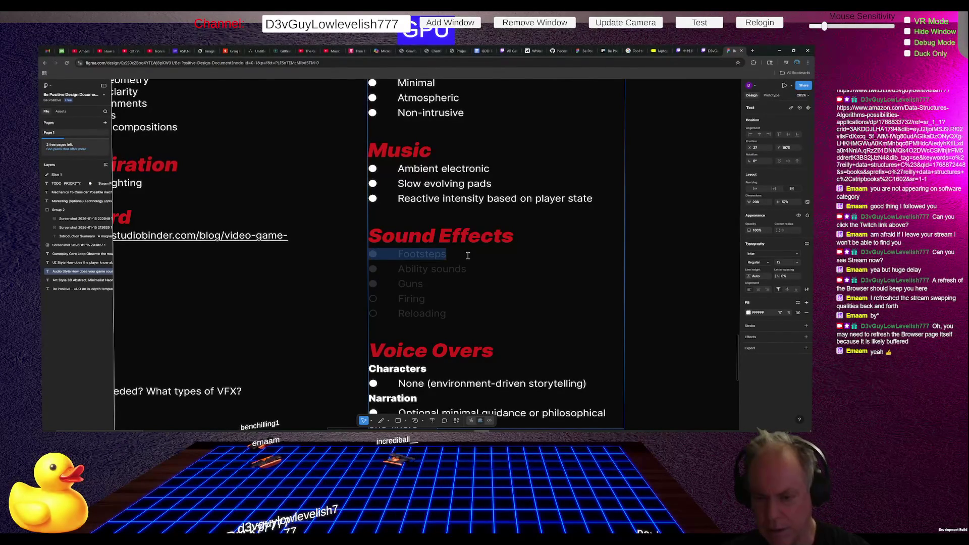
key(BackSpace)
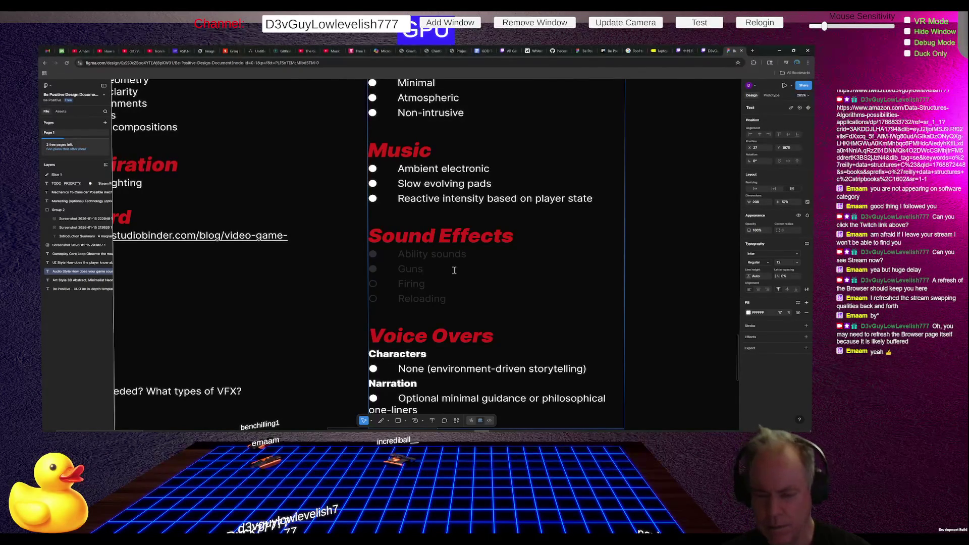
key(shift+Down)
key(shift+Down)
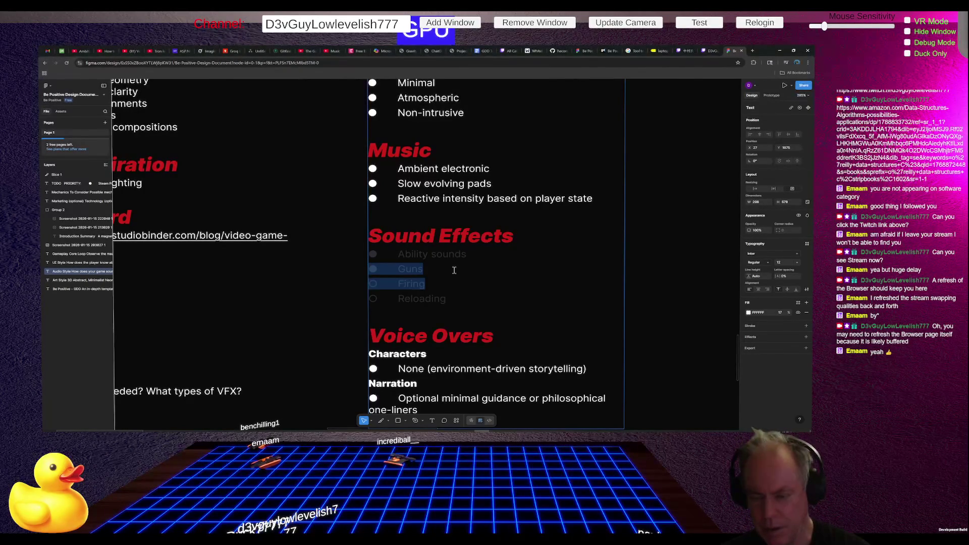
key(shift+Down)
key(BackSpace)
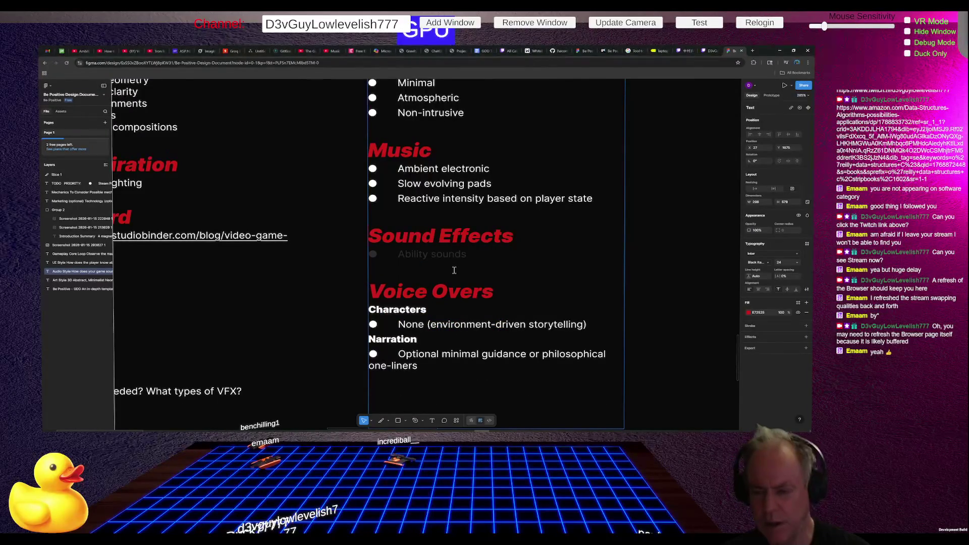
click(500, 253)
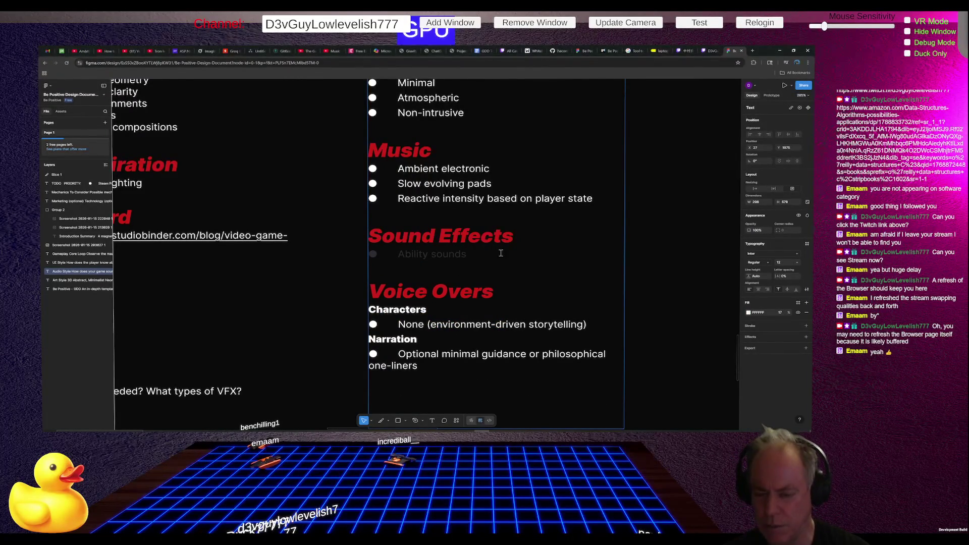
key(shift+Home)
key(BackSpace)
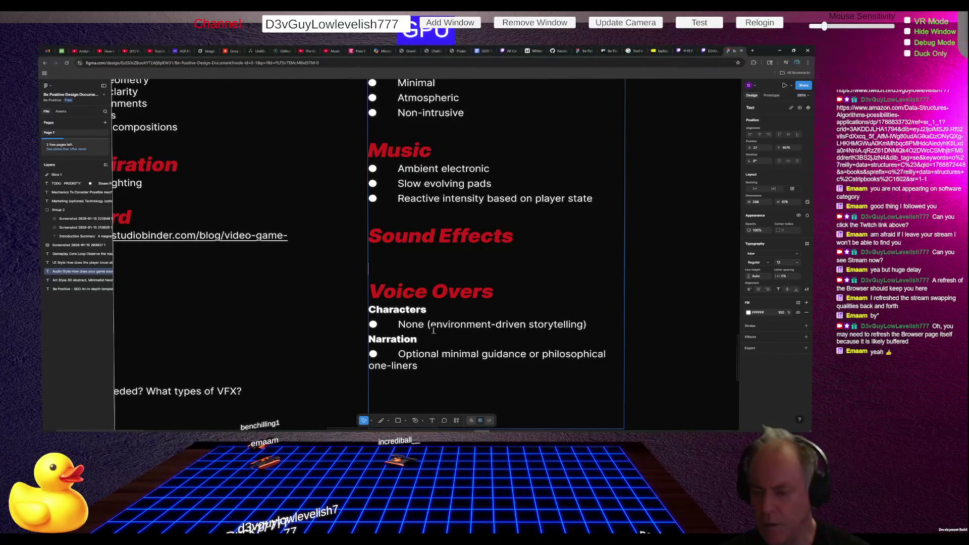
scroll(530, 320, down, 1)
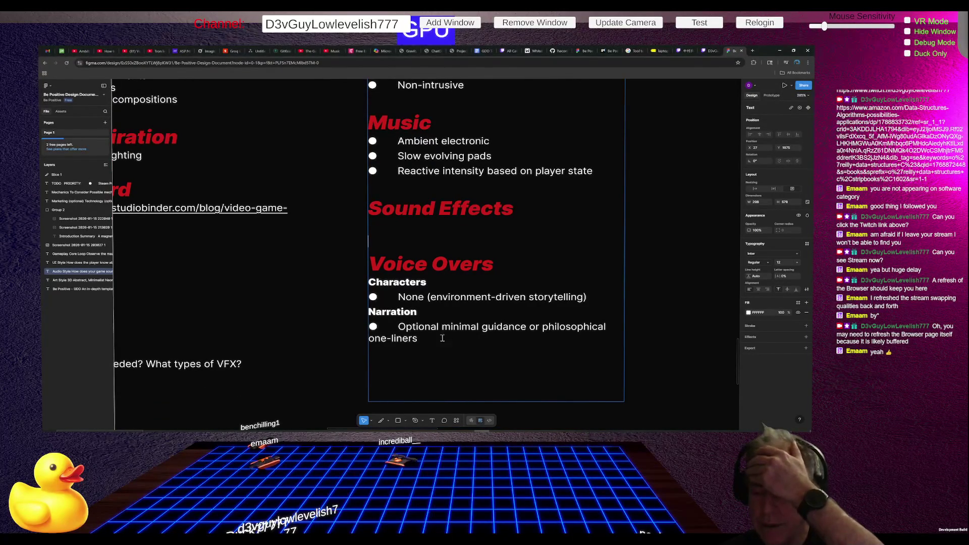
ctrl+scroll(400, 287, down, 5)
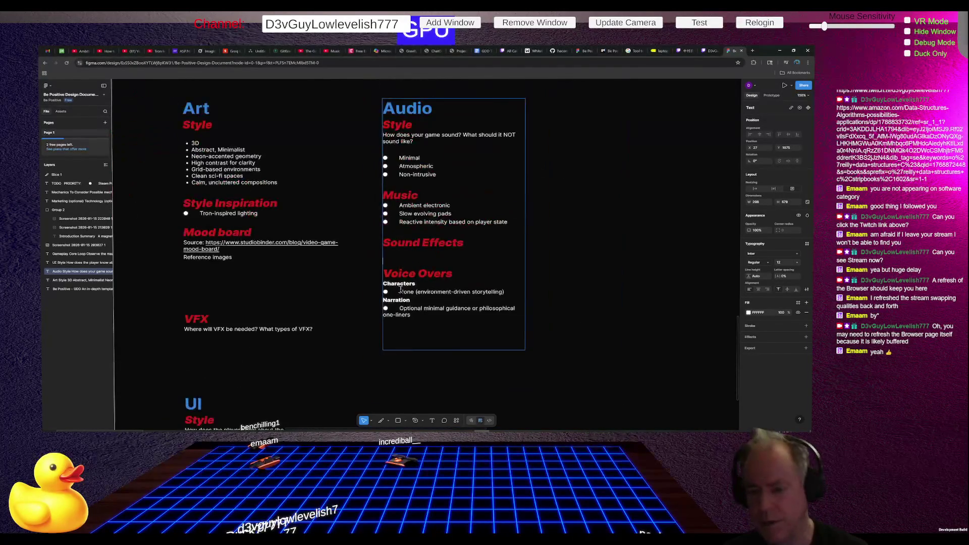
ctrl+scroll(400, 287, down, 3)
ctrl+scroll(400, 288, down, 3)
ctrl+scroll(399, 287, down, 3)
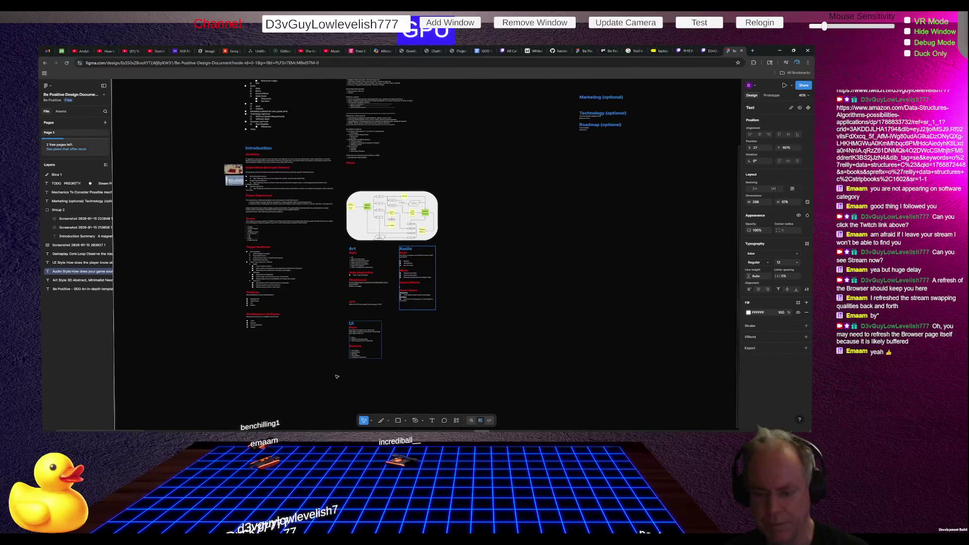
ctrl+scroll(338, 374, up, 3)
ctrl+scroll(364, 302, up, 2)
ctrl+scroll(375, 353, up, 3)
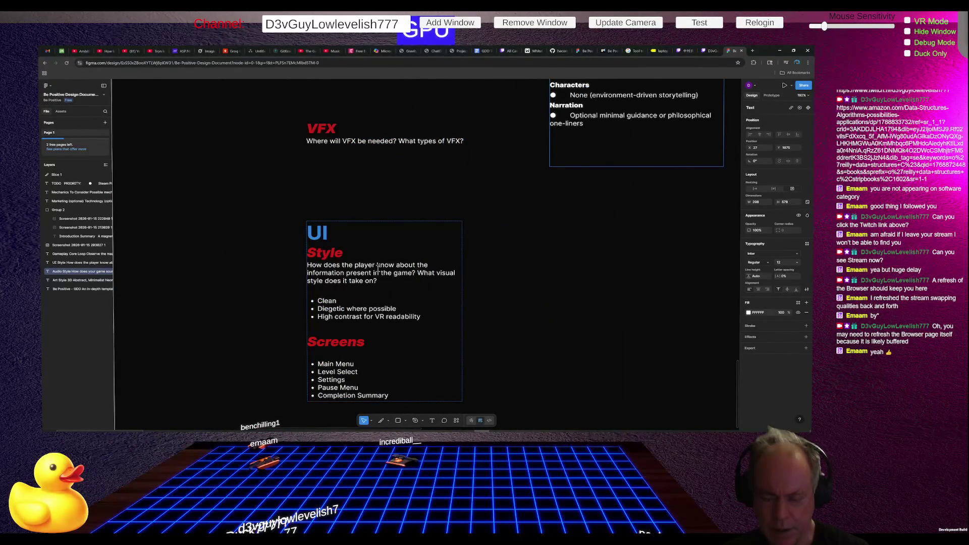
ctrl+scroll(334, 288, down, 3)
ctrl+scroll(336, 188, down, 2)
ctrl+scroll(336, 188, up, 1)
ctrl+scroll(338, 190, up, 3)
ctrl+scroll(343, 197, up, 2)
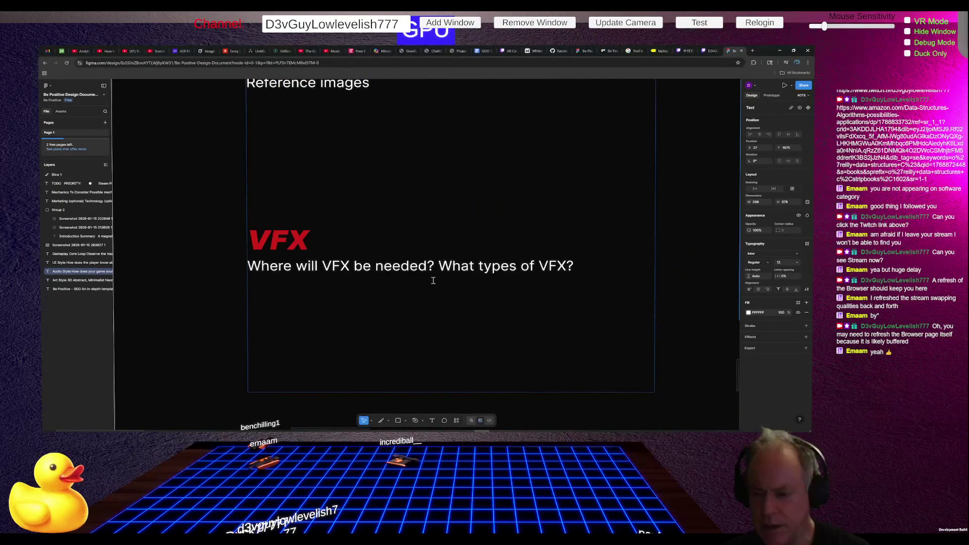
Step: Replace the VFX question line with a Block Conversion bullet
click(250, 266)
drag(292, 267, 571, 267)
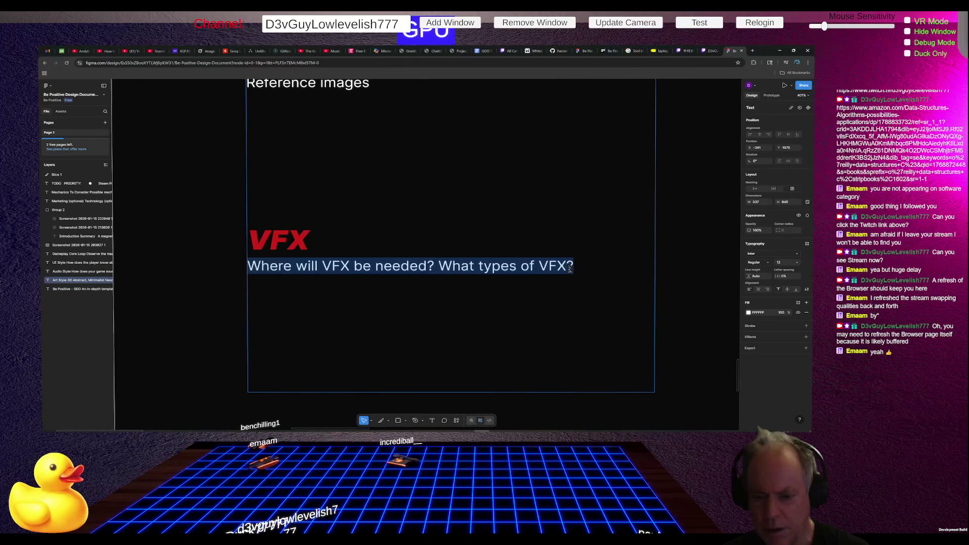
key(BackSpace)
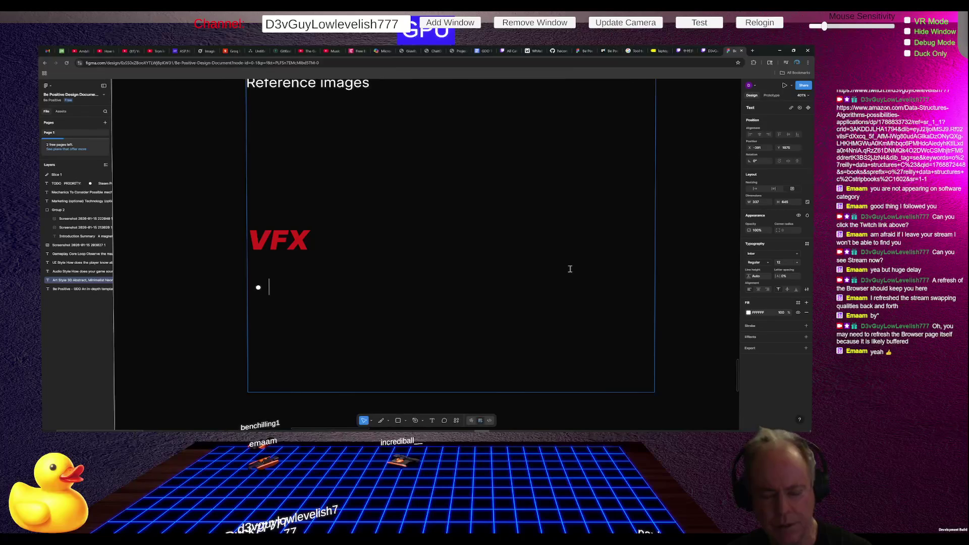
text(Block Conversion)
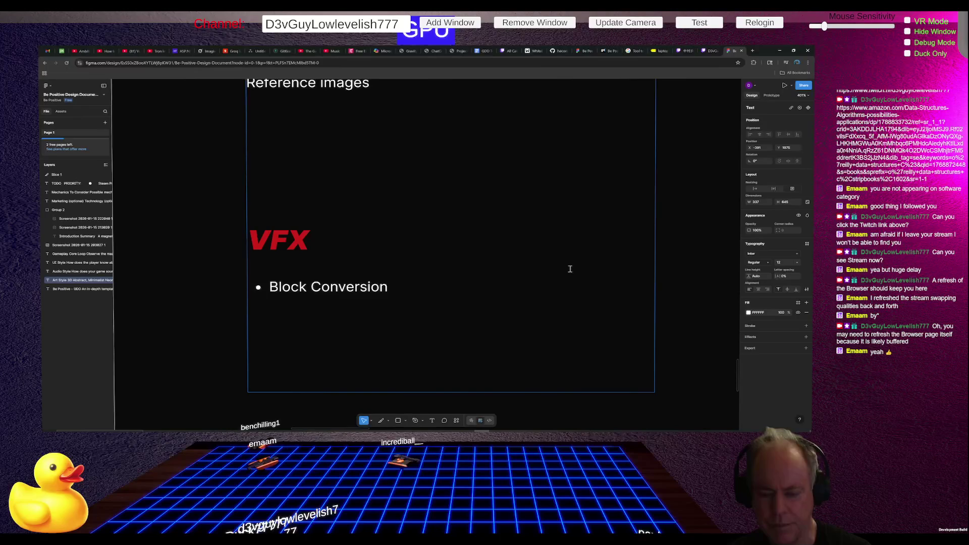
text(:)
Step: Add a nested sub-bullet under Block Conversion reading Particles and Trails
key(Return)
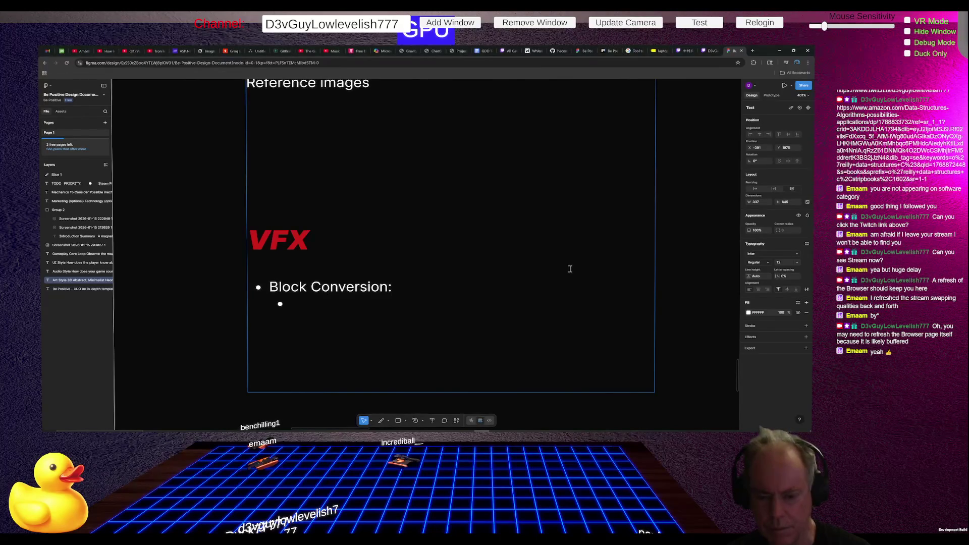
text(Spar)
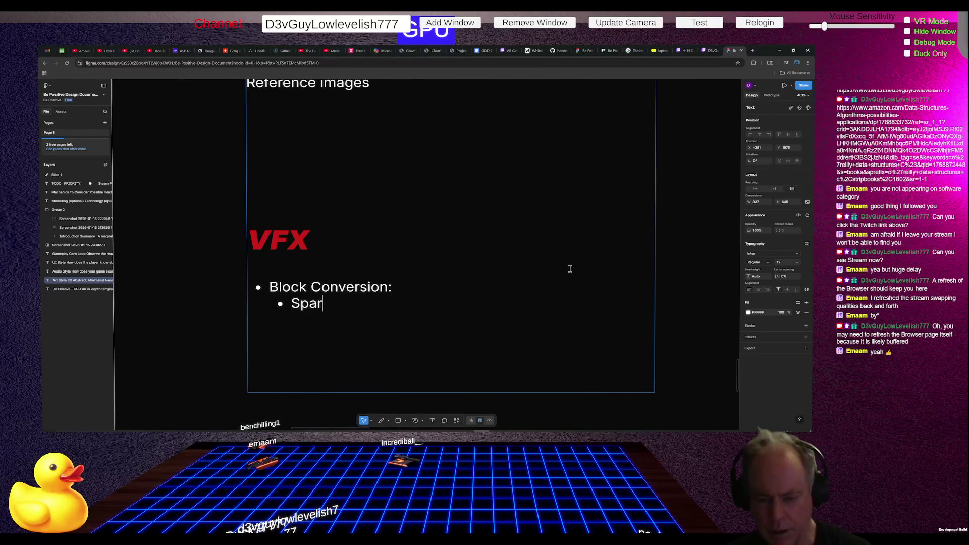
text(ksand)
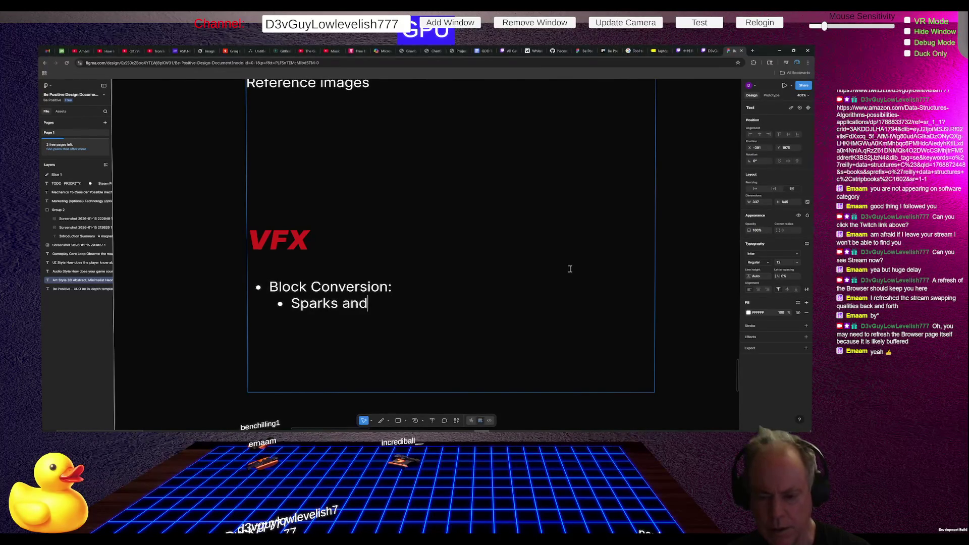
text(Trails)
key(BackSpace)
text(s)
key(ctrl+Left)
key(ctrl+Left)
key(ctrl+shift+Left)
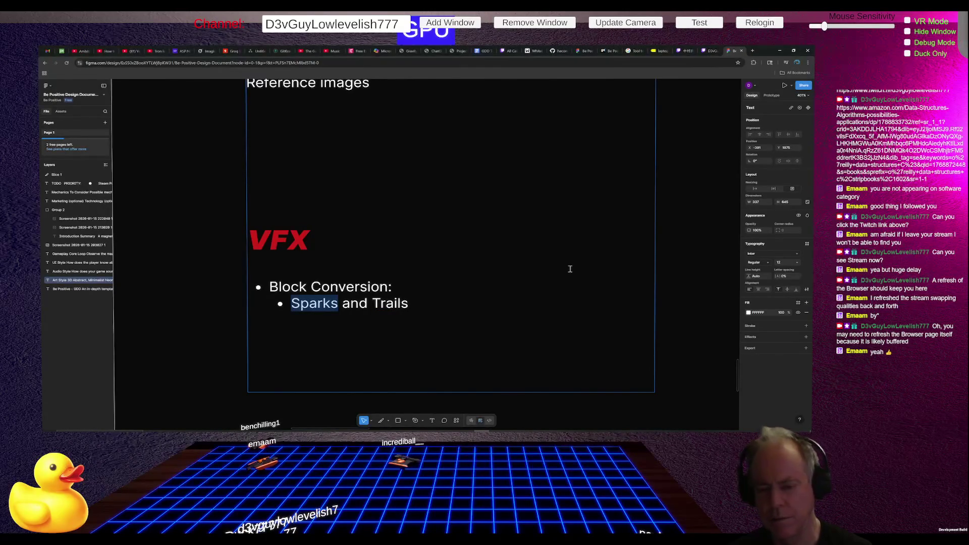
text(Partic)
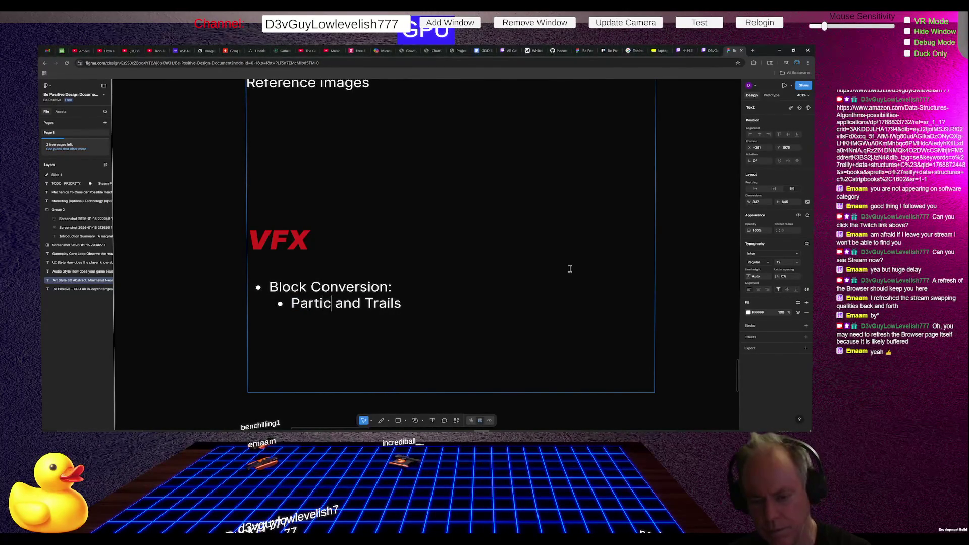
text(les)
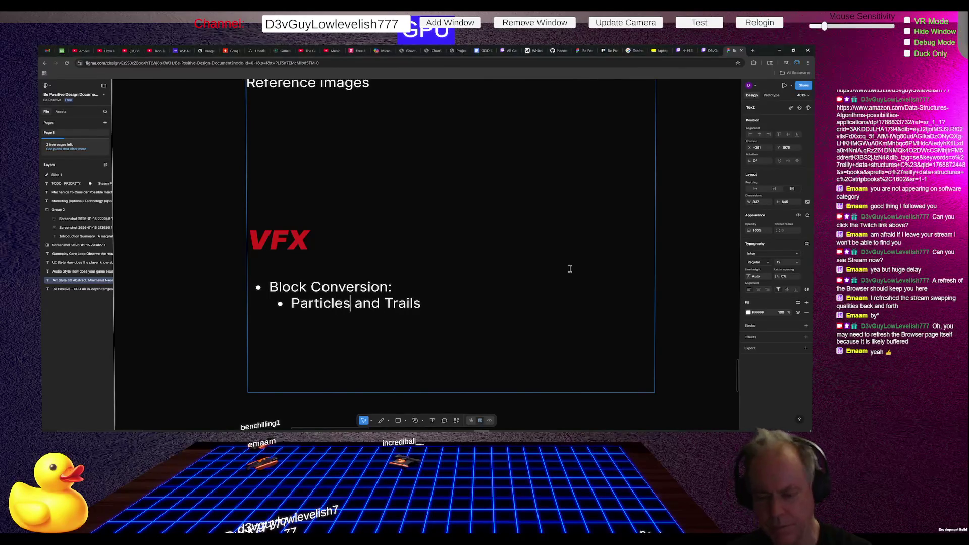
key(BackSpace)
key(BackSpace)
text(al)
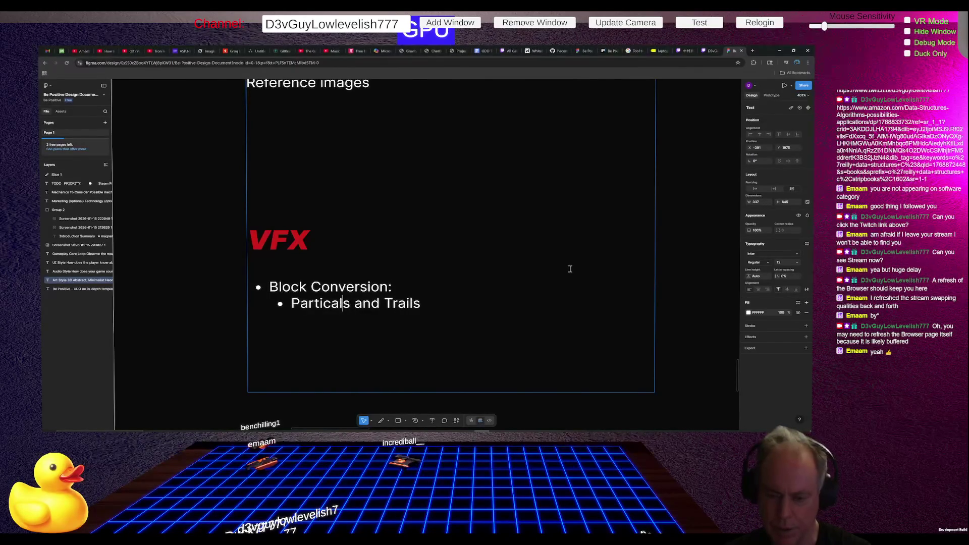
key(BackSpace)
key(BackSpace)
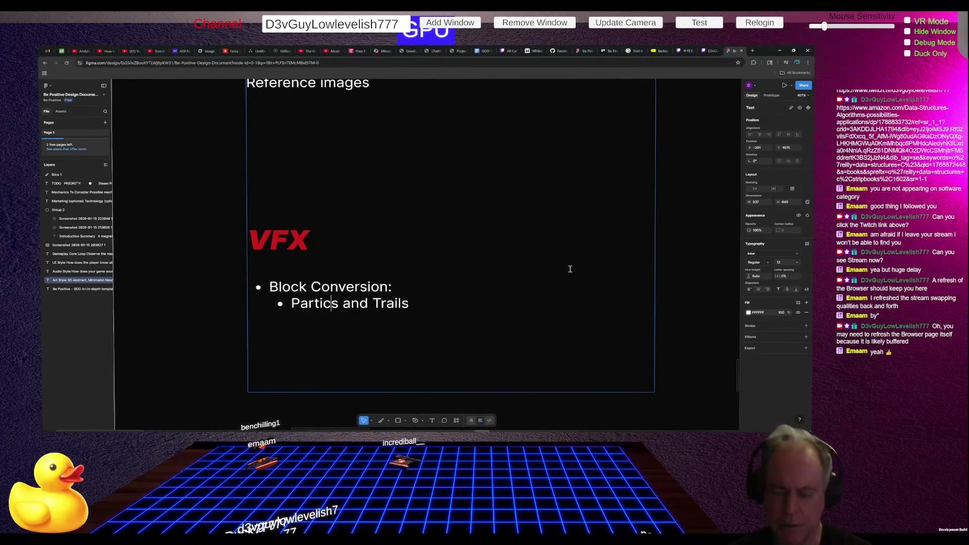
text(le)
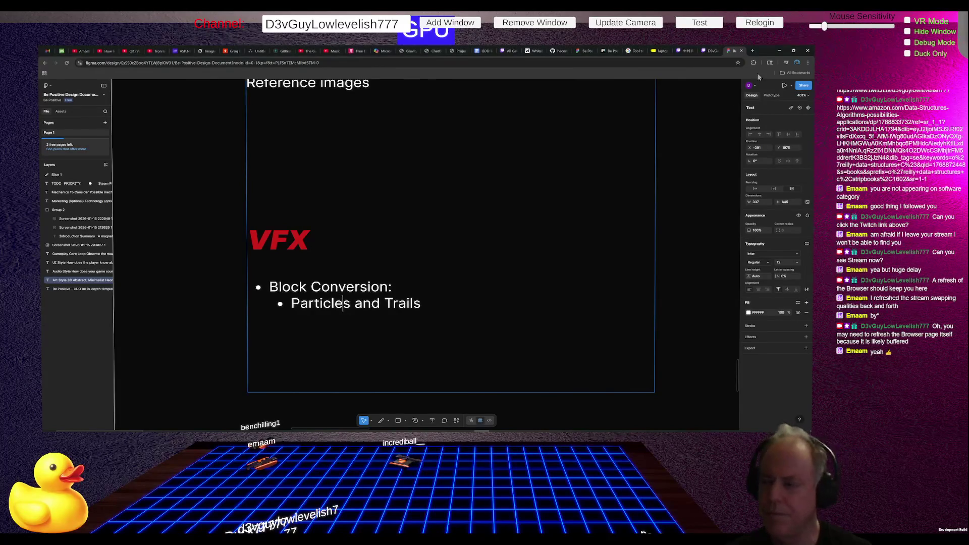
click(753, 50)
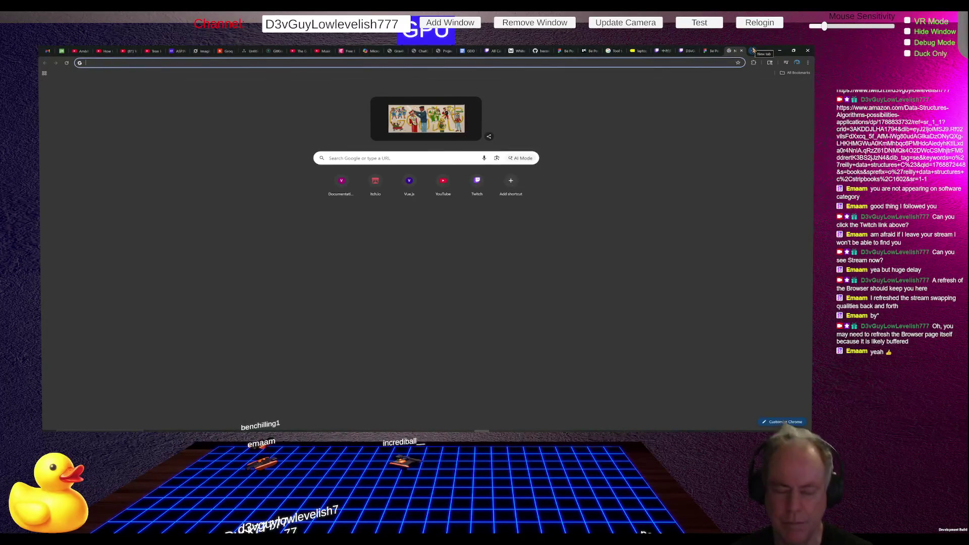
text(particales)
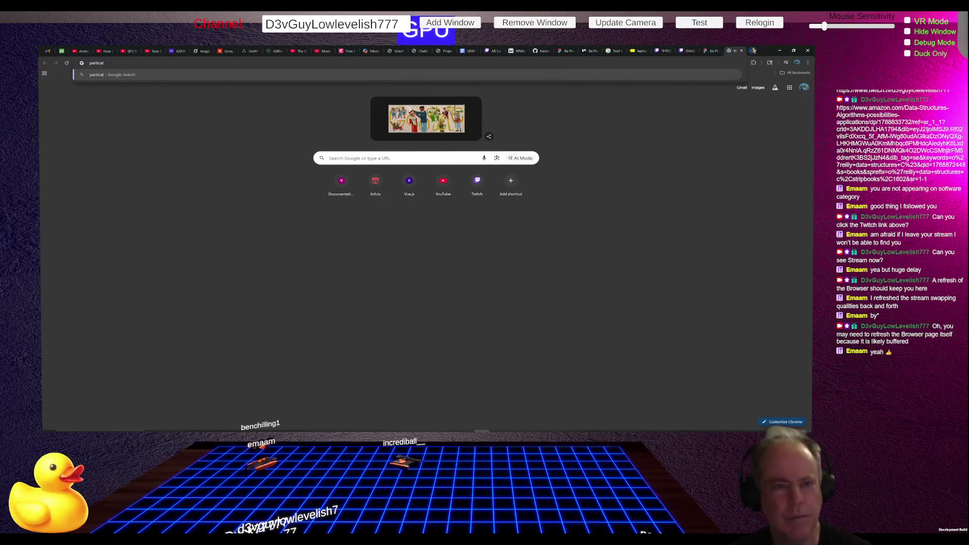
key(BackSpace)
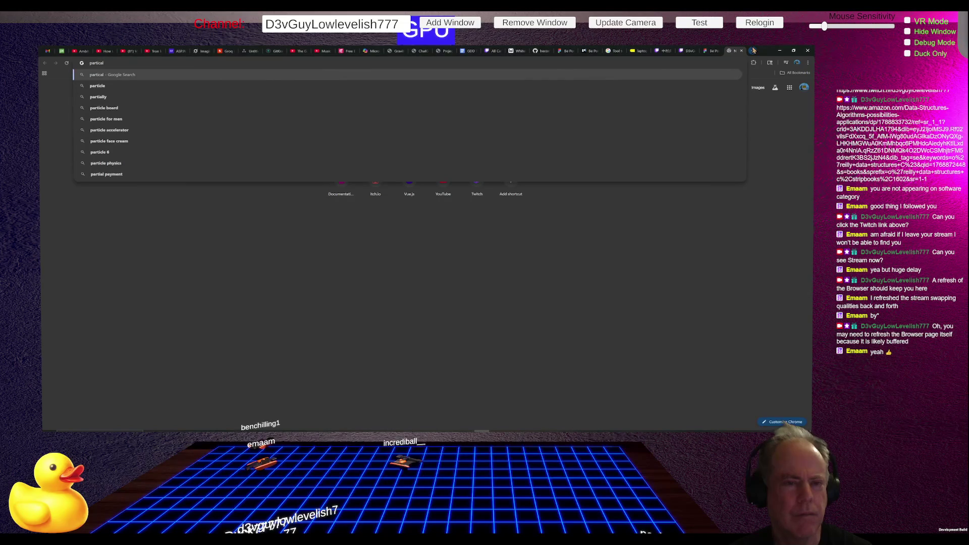
key(BackSpace)
key(BackSpace)
text(le)
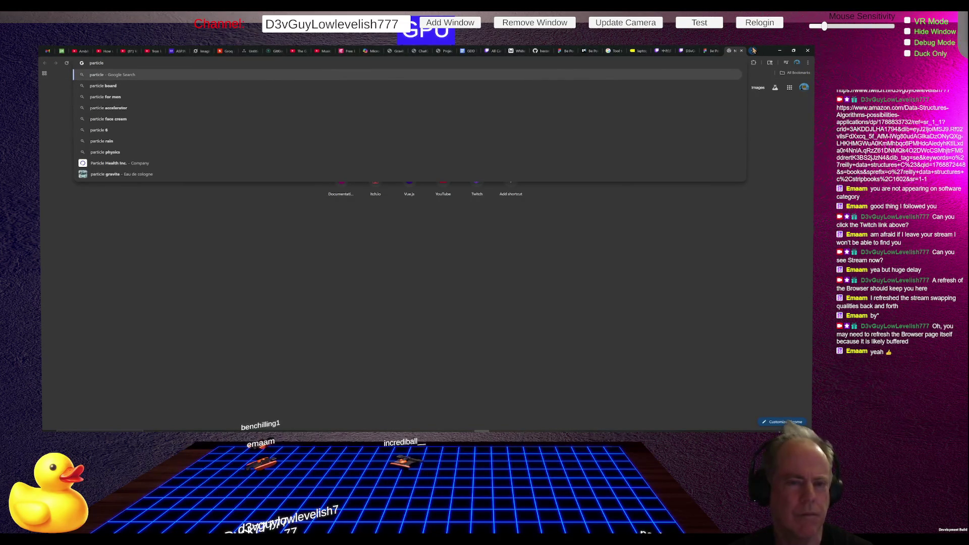
click(709, 52)
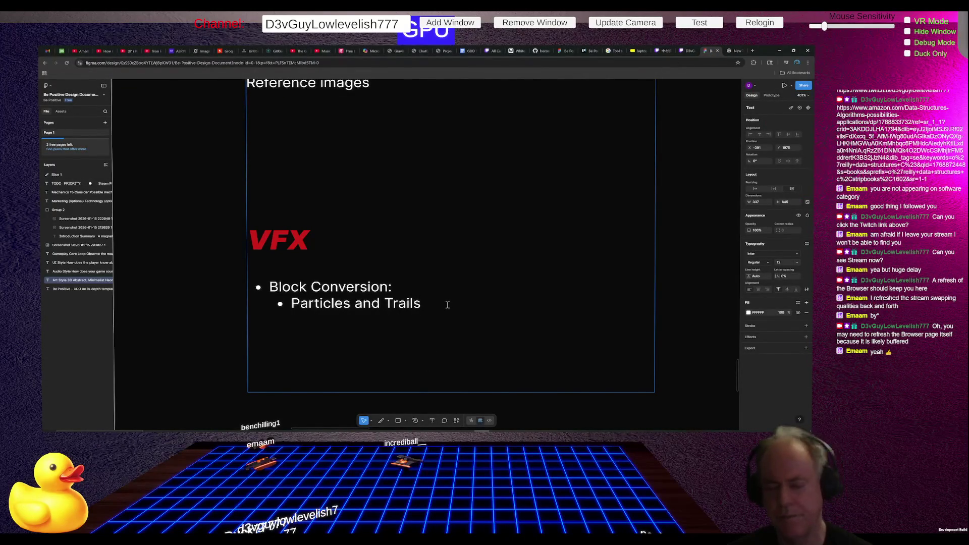
Step: Start a new top-level VFX bullet below Particles and Trails
key(Return)
key(shift+Tab)
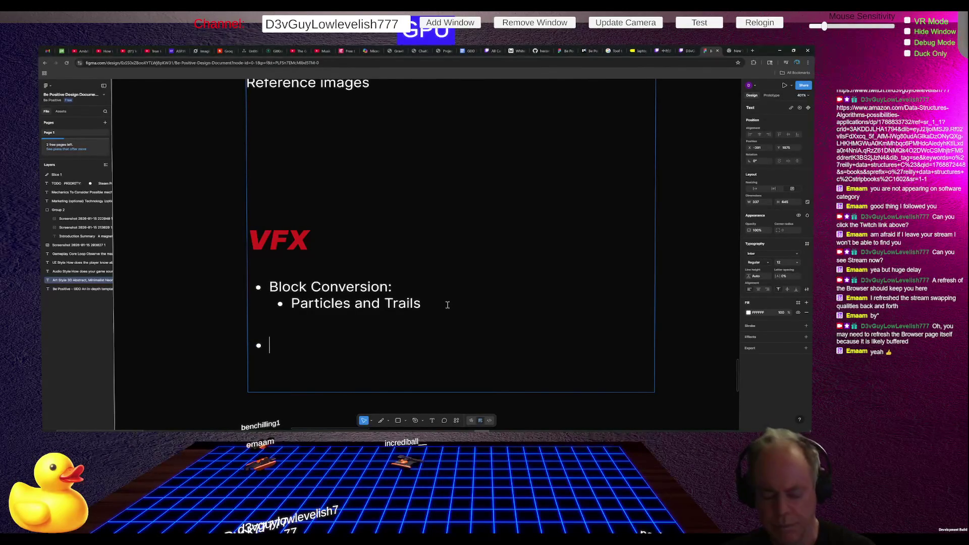
text(Fieldeffec)
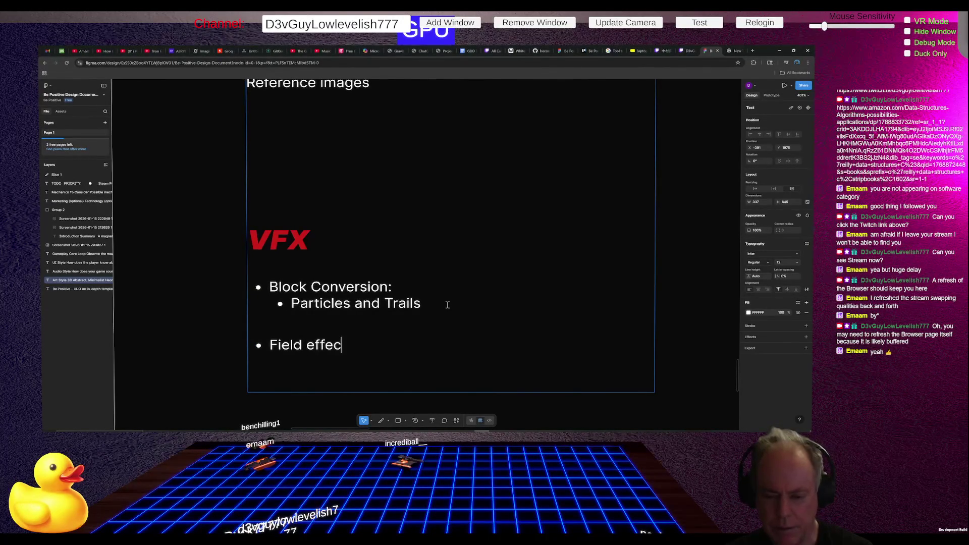
text( lines)
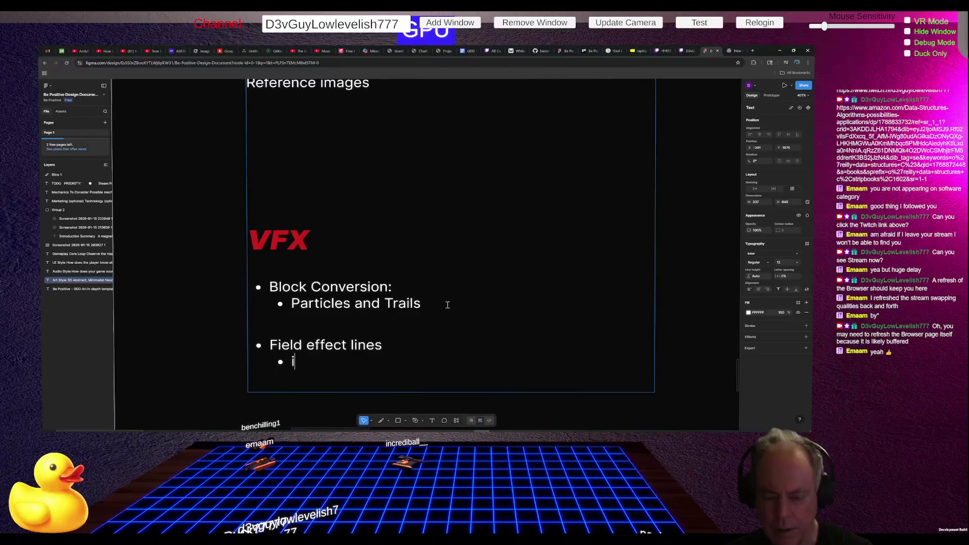
text(In 6 directions)
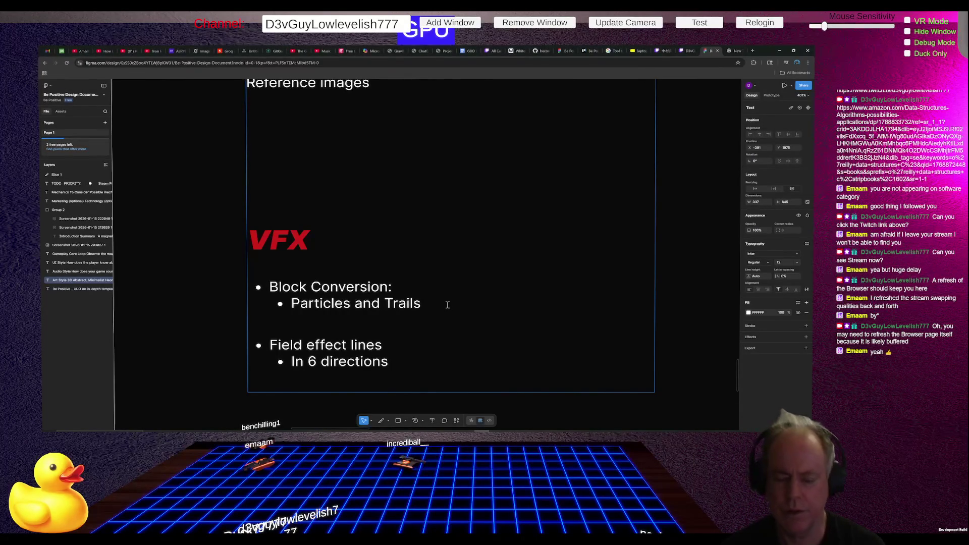
scroll(447, 302, down, 2)
scroll(452, 243, down, 1)
scroll(453, 228, down, 2)
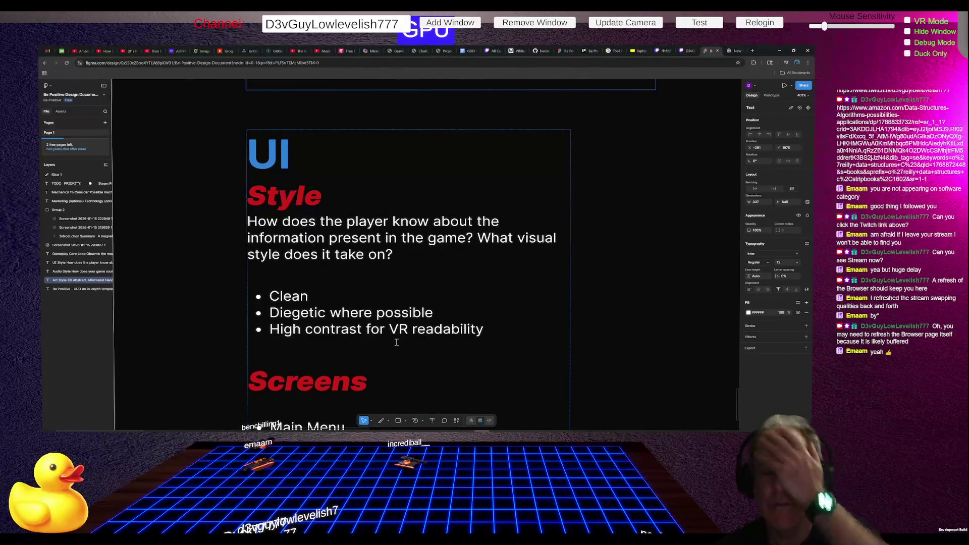
scroll(396, 342, down, 3)
scroll(408, 242, down, 2)
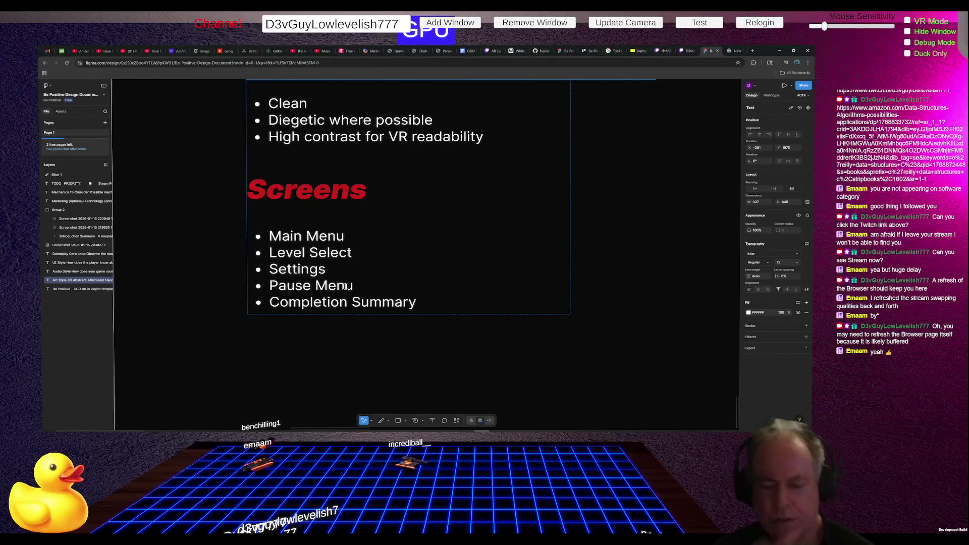
scroll(354, 286, down, 3)
scroll(350, 286, down, 5)
scroll(350, 281, up, 1)
scroll(351, 281, down, 5)
scroll(350, 277, down, 2)
scroll(369, 213, up, 1)
scroll(368, 213, up, 3)
scroll(371, 216, up, 3)
scroll(386, 230, up, 1)
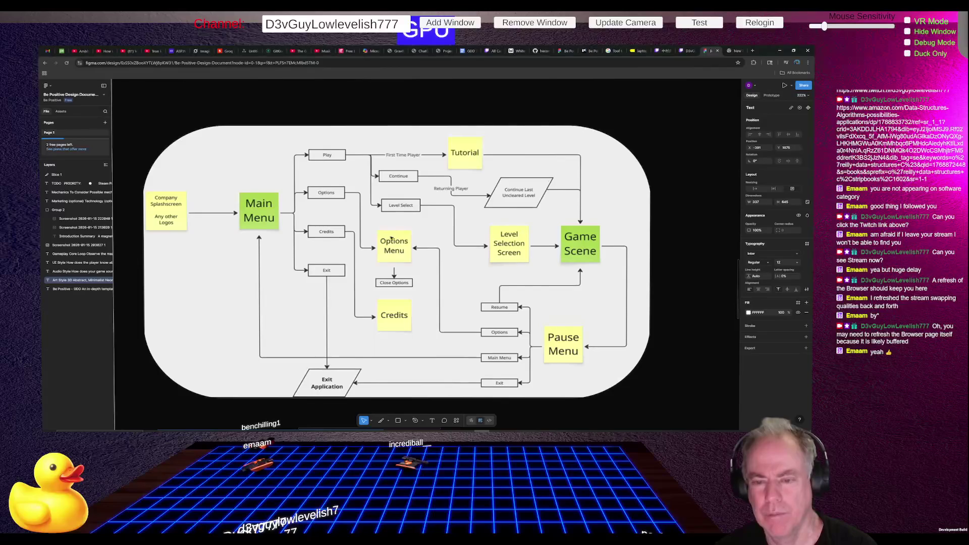
scroll(382, 246, down, 2)
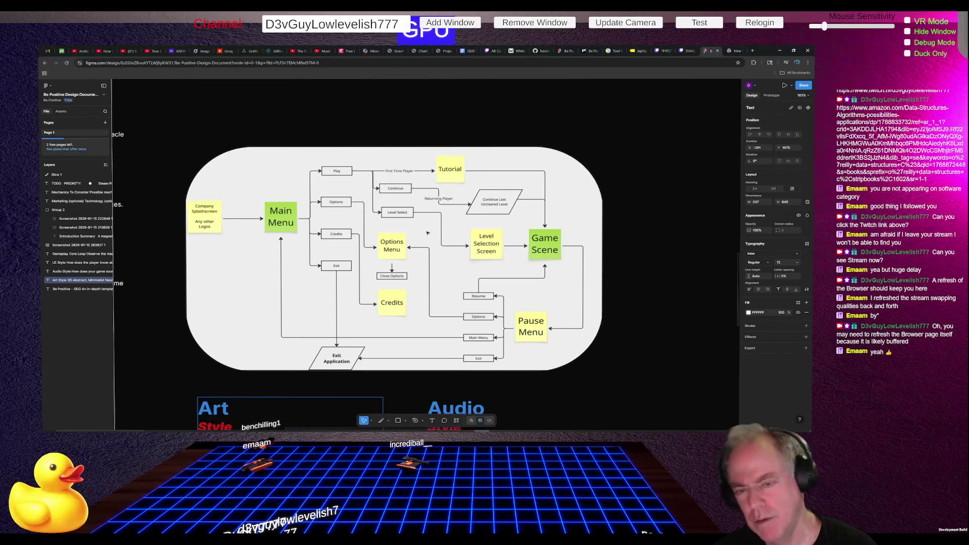
scroll(383, 246, down, 3)
Step: Clear the selection, toggle the layer list, and widen the layers panel to read names
key(Escape)
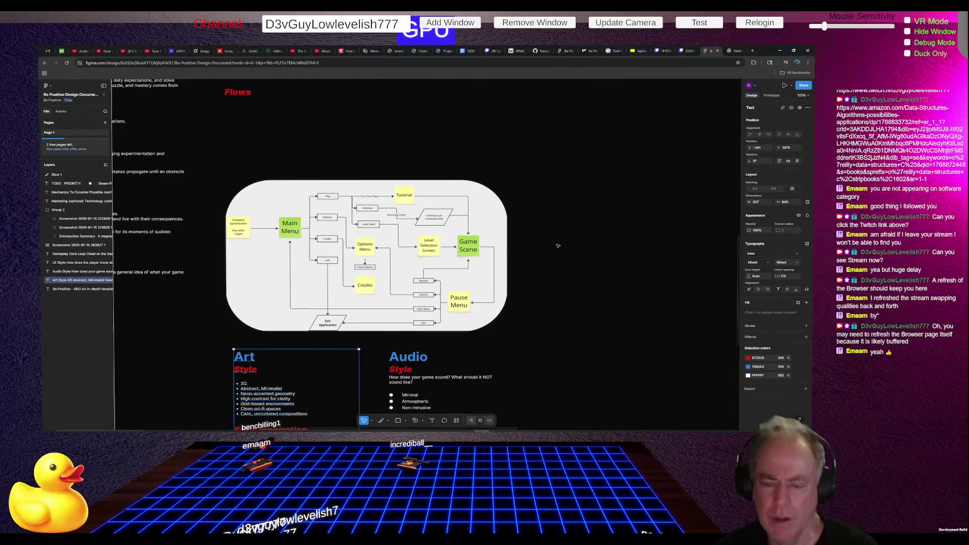
click(557, 246)
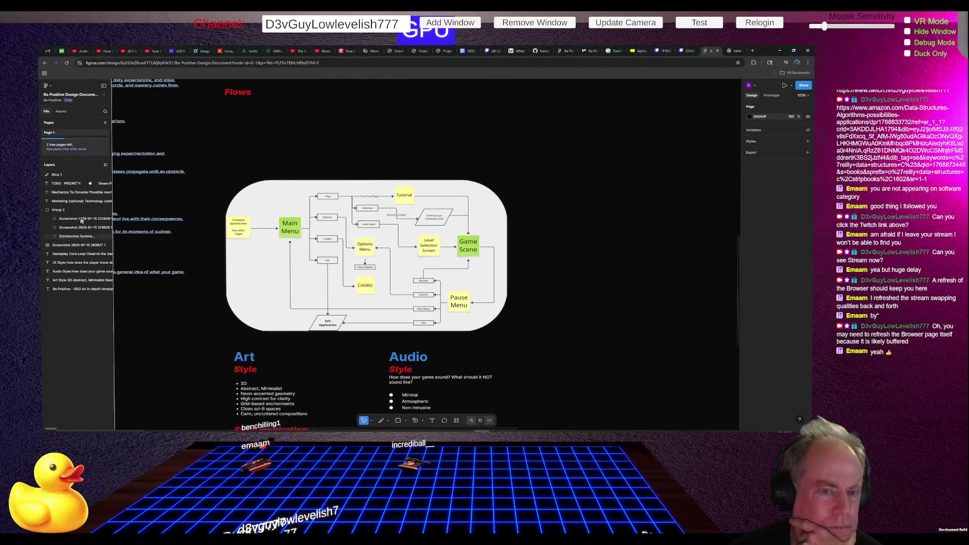
click(106, 166)
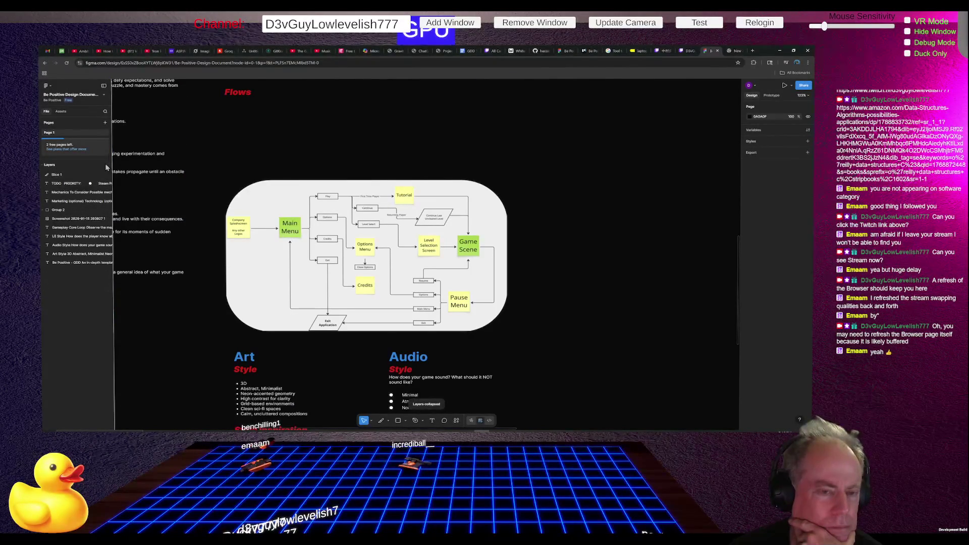
click(44, 167)
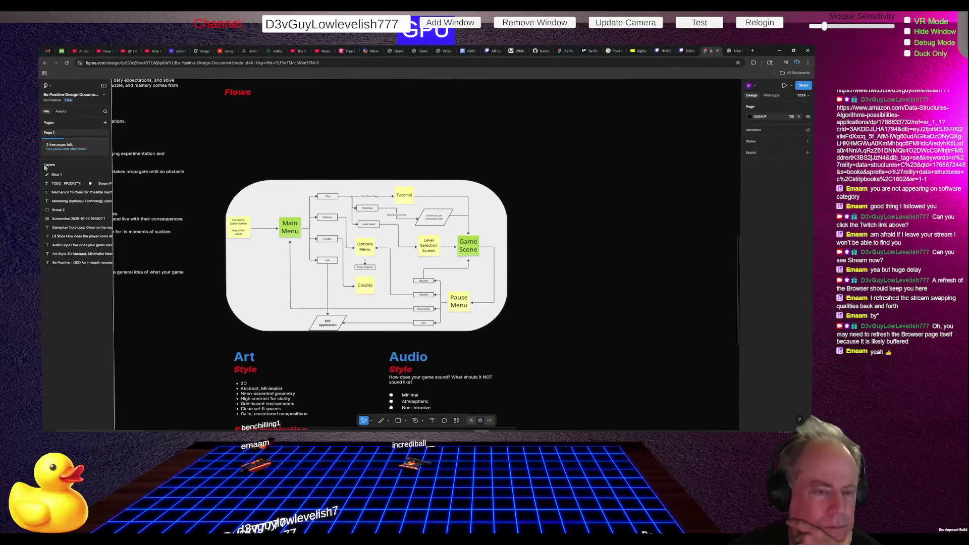
mouse_move(114, 250)
mouse_down()
mouse_move(210, 251)
mouse_move(152, 265)
mouse_up()
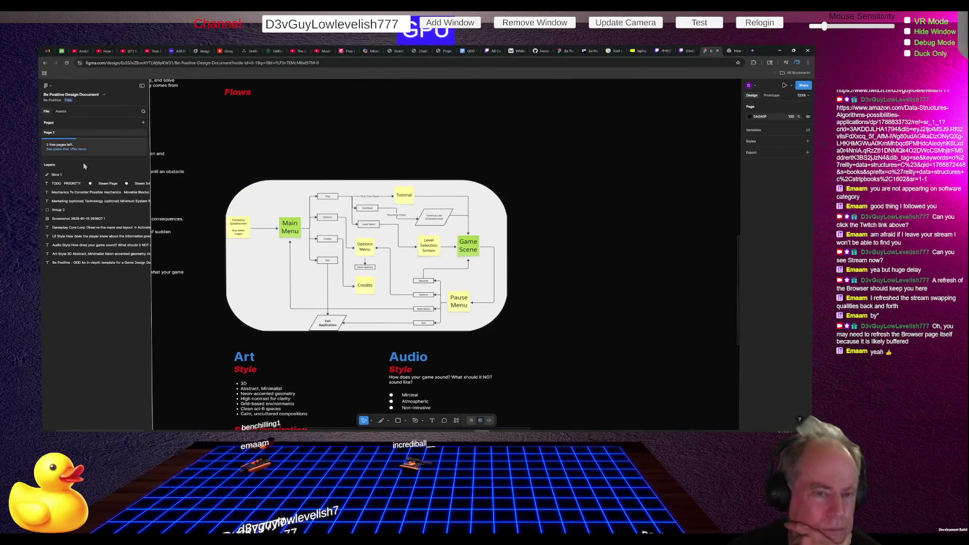
Step: Toggle the layer list and widen the layers panel further to show full layer names
click(57, 165)
click(53, 168)
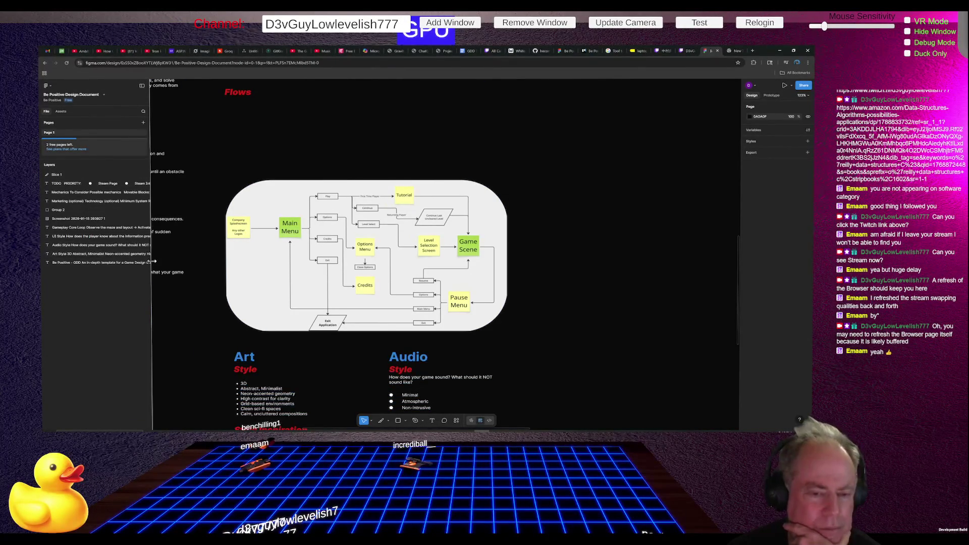
mouse_move(152, 265)
mouse_down()
mouse_move(195, 266)
mouse_move(82, 273)
mouse_up()
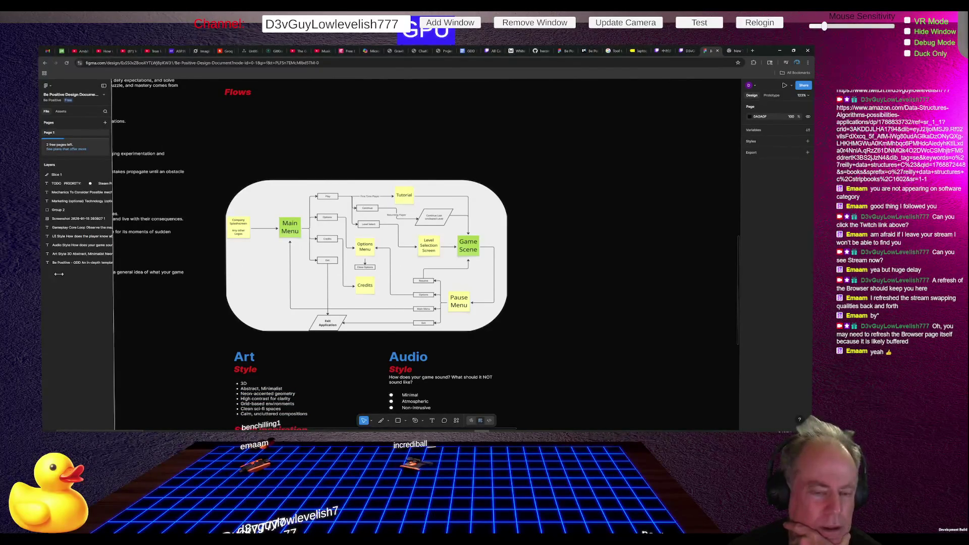
mouse_move(79, 277)
mouse_down()
mouse_move(267, 275)
mouse_move(239, 275)
mouse_up()
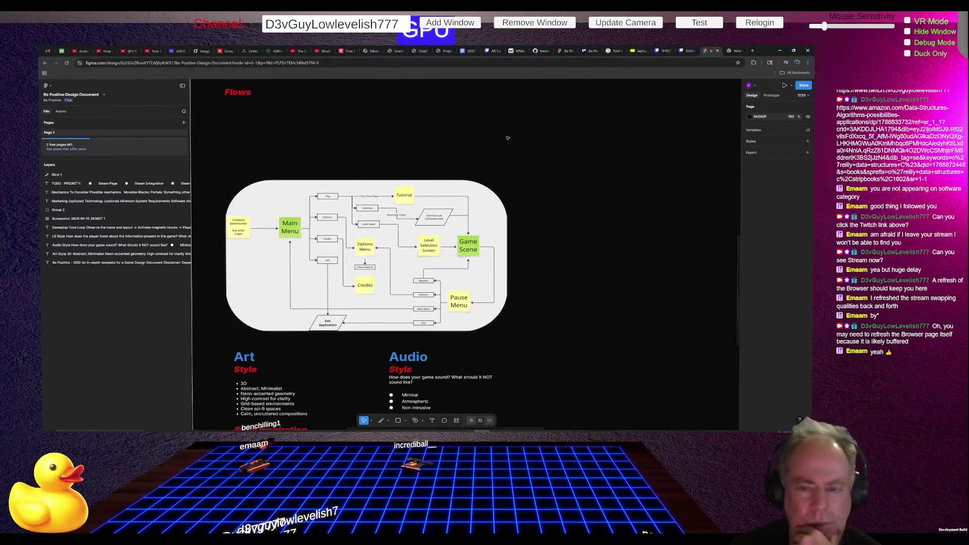
Step: Bring up the canvas context menu on empty space beside the Flows diagram
right_click(562, 136)
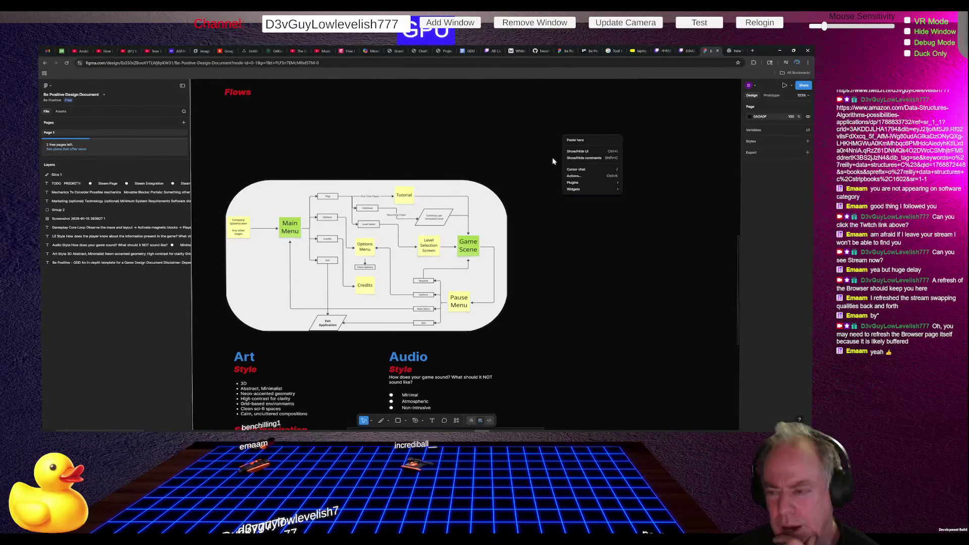
mouse_move(590, 189)
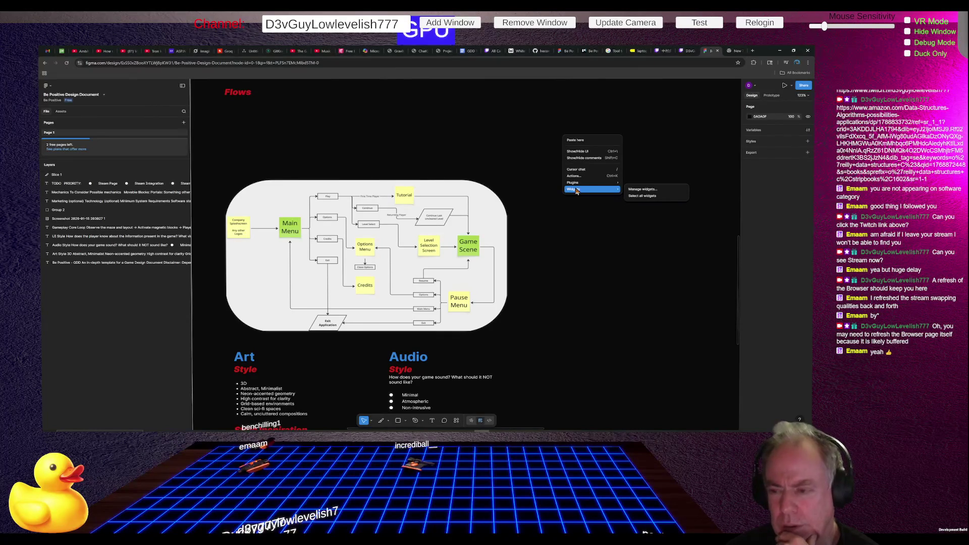
click(564, 252)
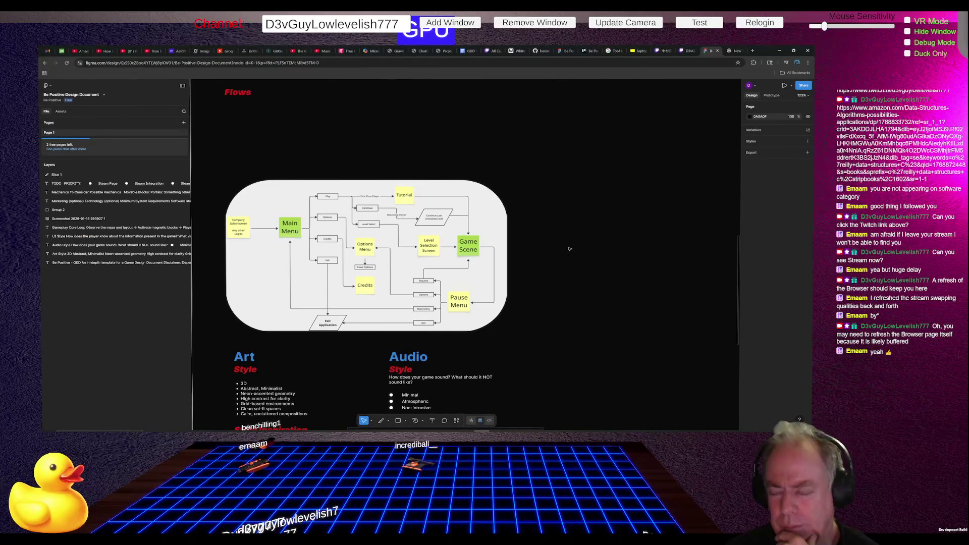
right_click(590, 246)
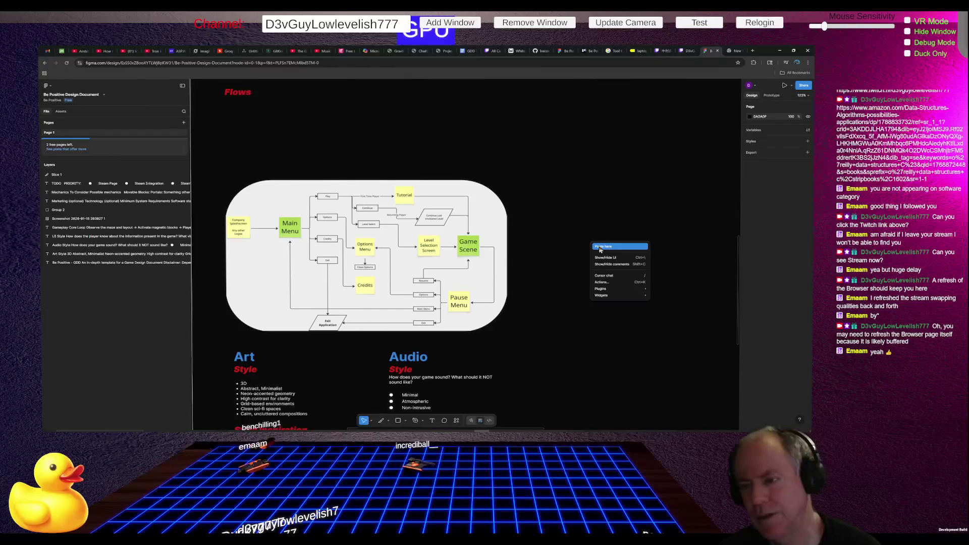
Step: Paste the copied Amazon link onto the canvas and select its text box
click(601, 247)
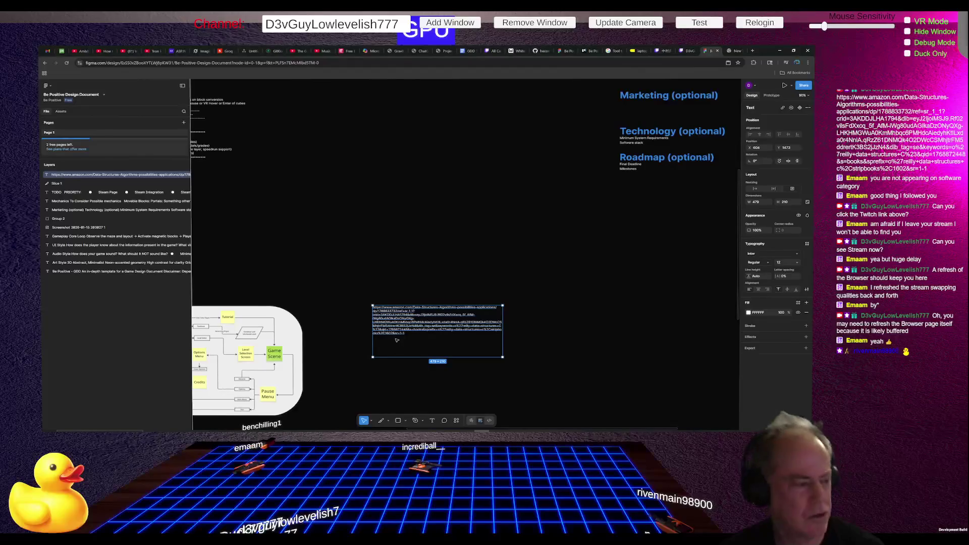
ctrl+scroll(395, 340, up, 2)
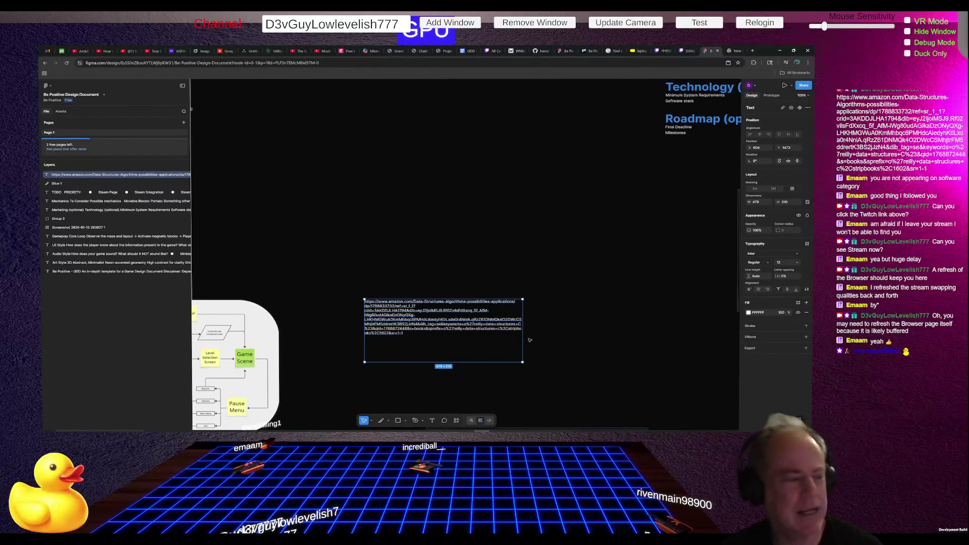
key(Escape)
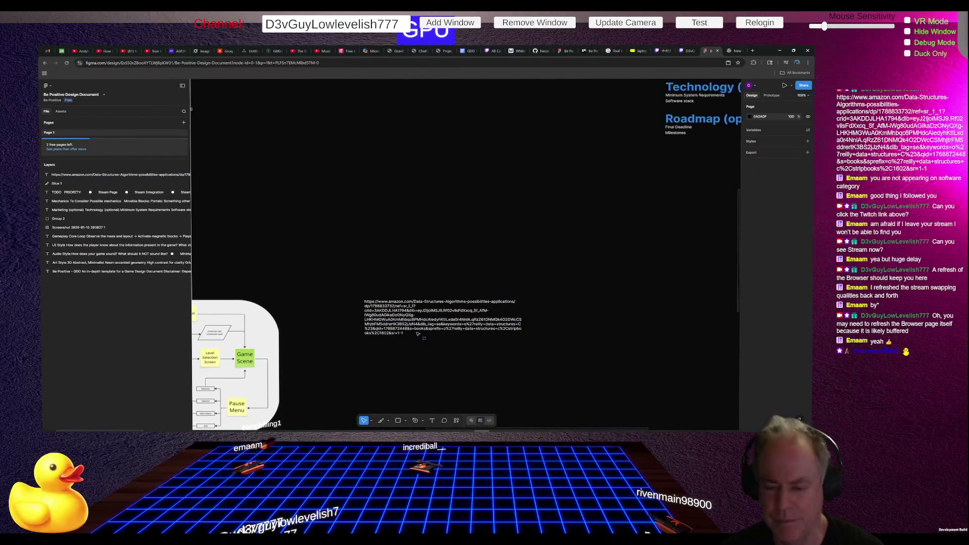
click(426, 340)
drag(425, 339, 411, 314)
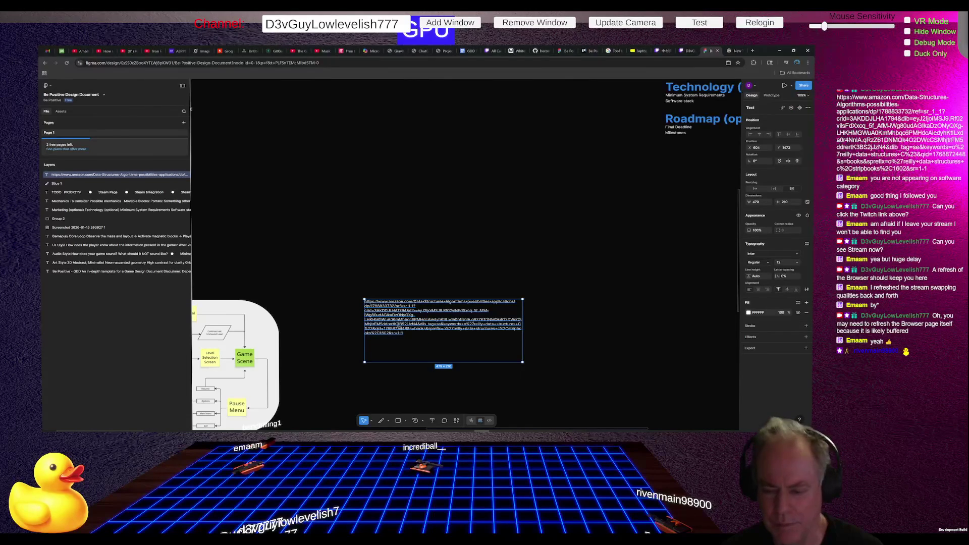
Step: Replace the link text with the note 'Need Completion Summery Screen' and select it all
double_click(398, 321)
key(BackSpace)
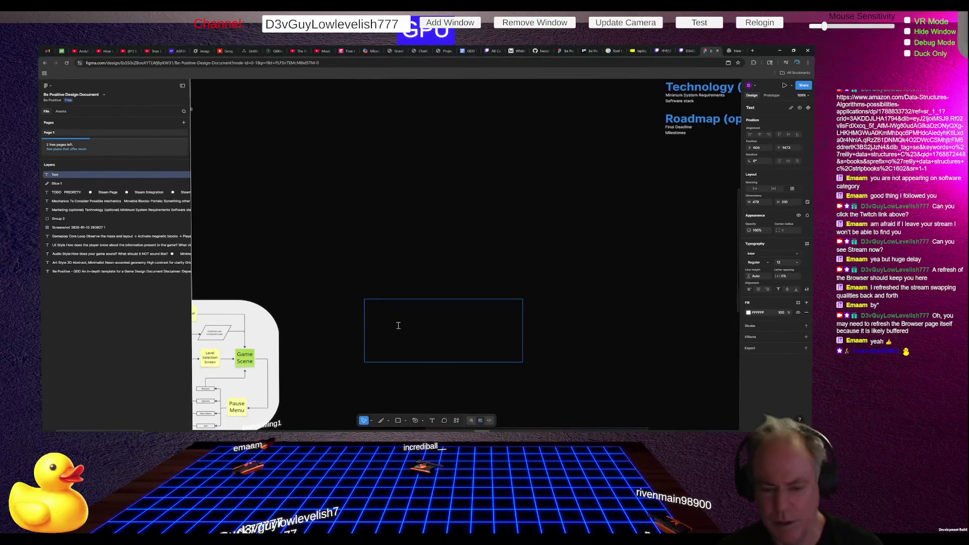
text(Need)
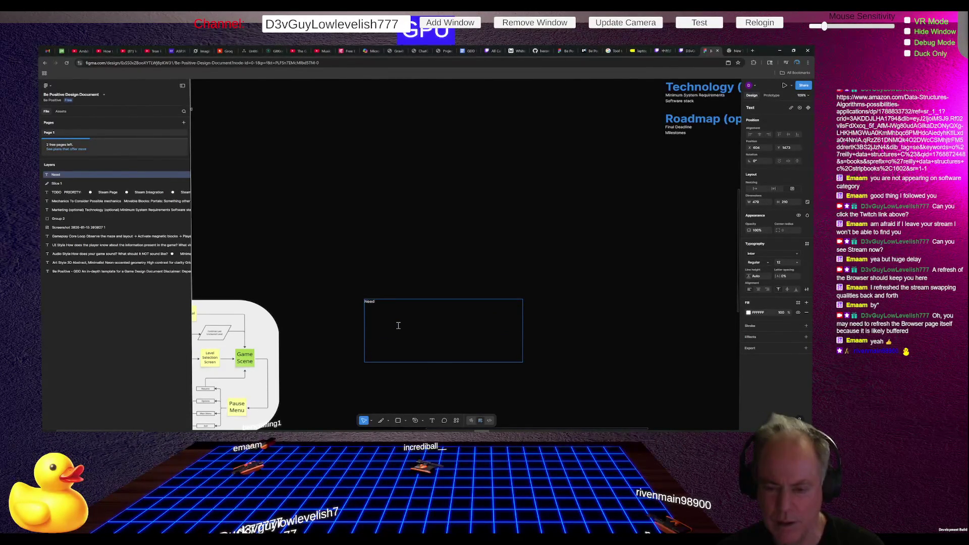
text( Compleation)
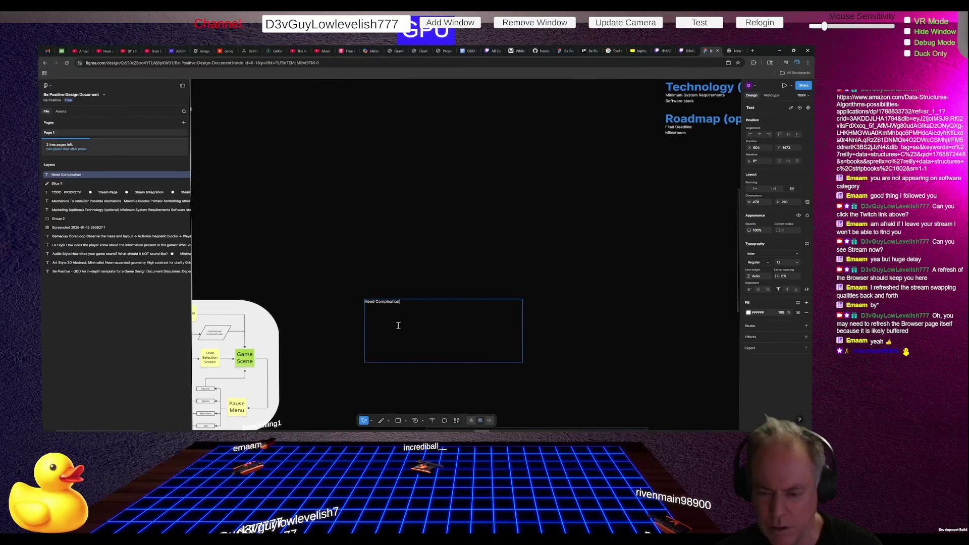
key(BackSpace)
key(BackSpace)
text(Summry Screen)
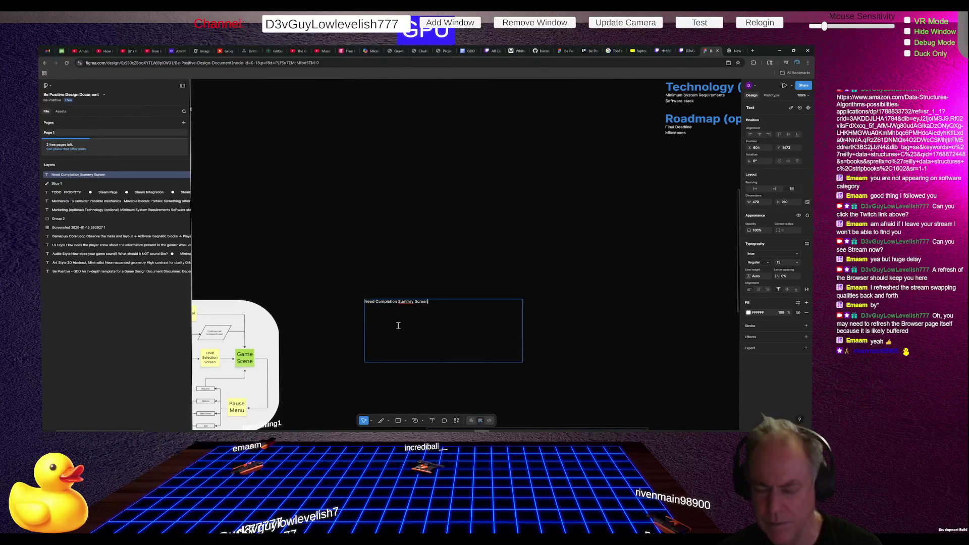
key(ctrl+Left)
text(a)
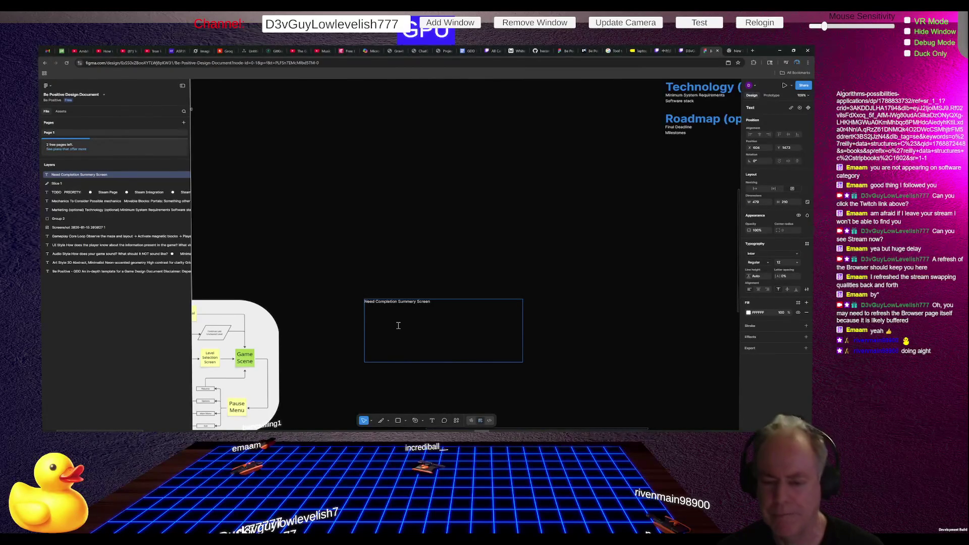
drag(459, 329, 341, 298)
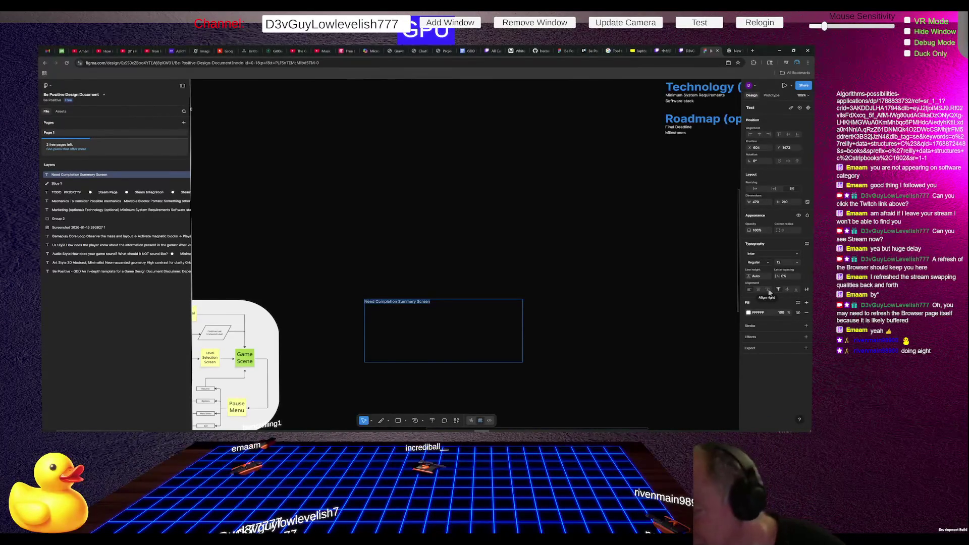
Step: Set the note's font size to 36 and drag it beside the flowchart
click(786, 263)
click(795, 316)
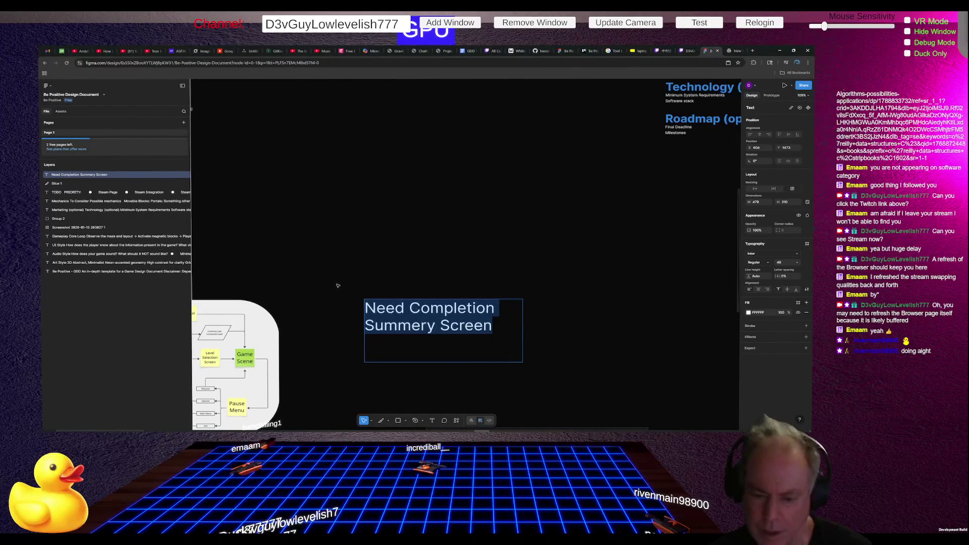
key(Escape)
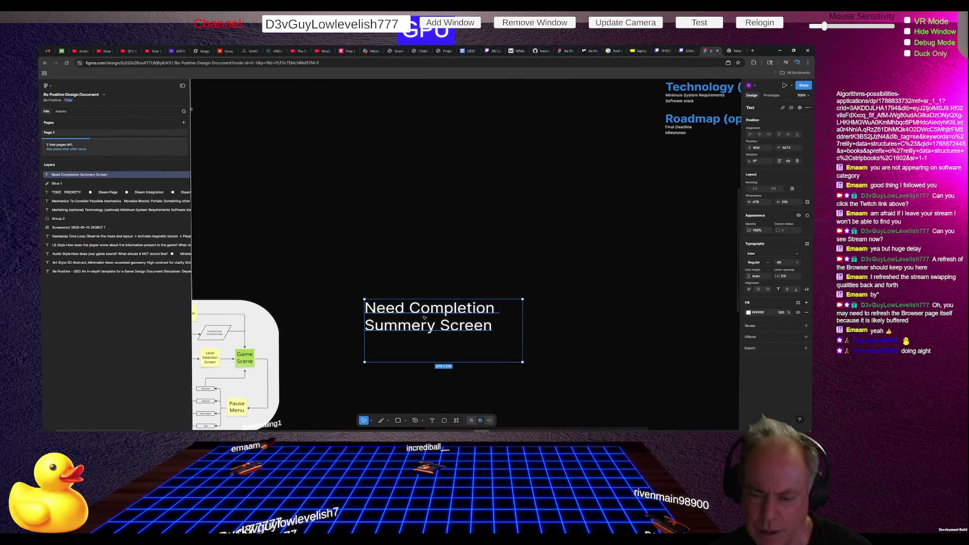
scroll(421, 317, left, 5)
scroll(581, 302, down, 5)
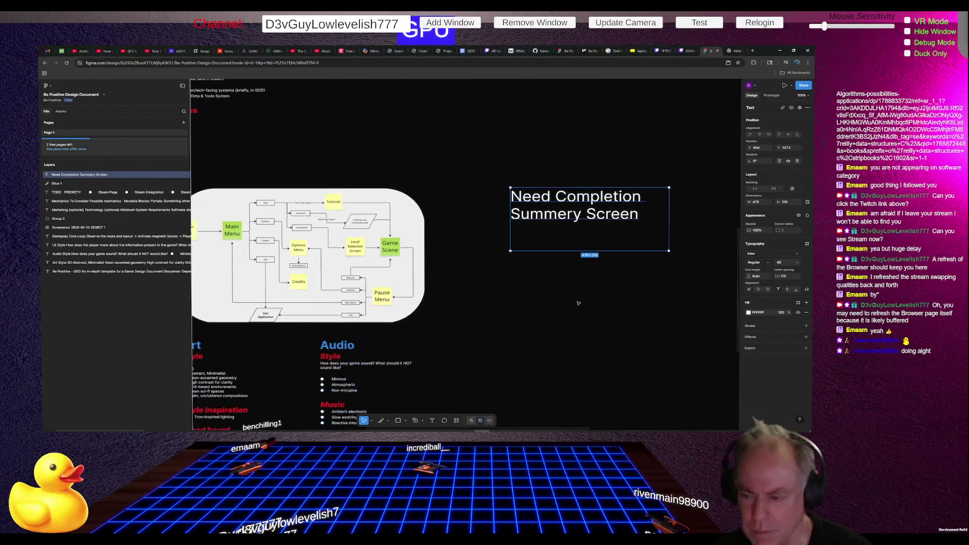
drag(557, 239, 488, 295)
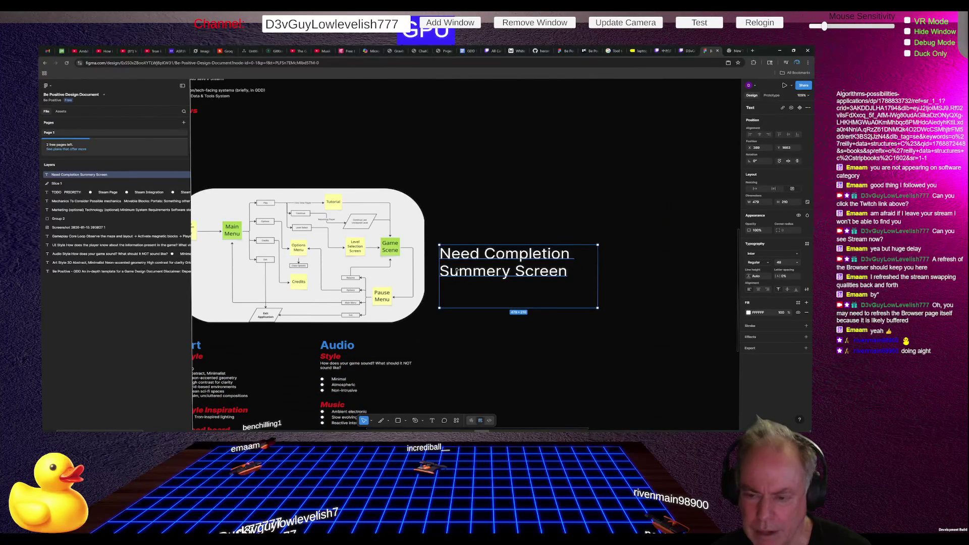
scroll(552, 272, down, 3)
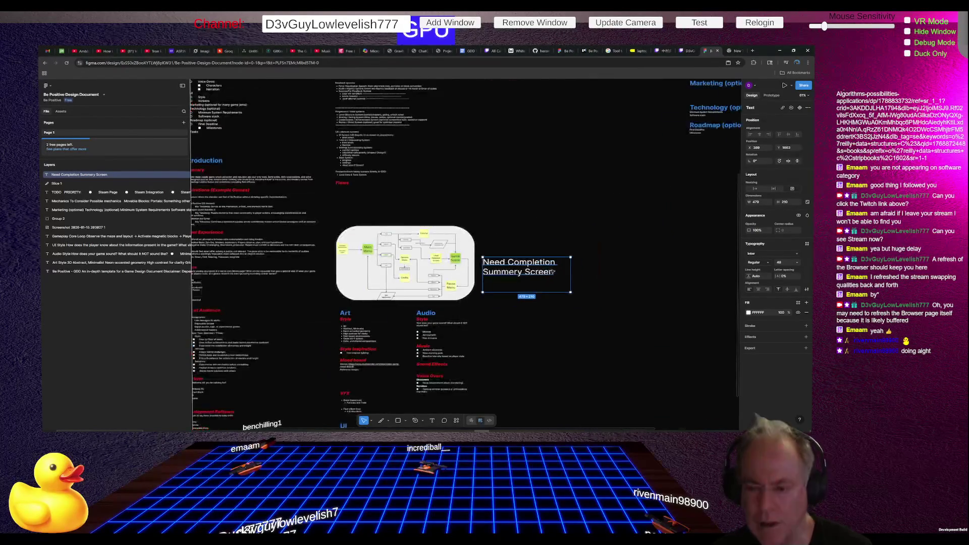
scroll(551, 272, down, 2)
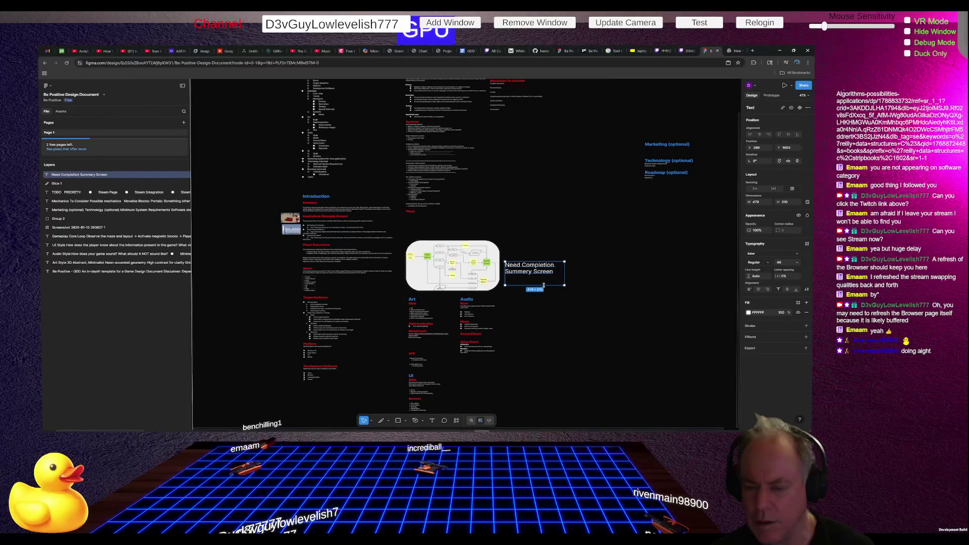
mouse_move(544, 284)
mouse_down()
mouse_move(453, 265)
mouse_move(500, 269)
mouse_up()
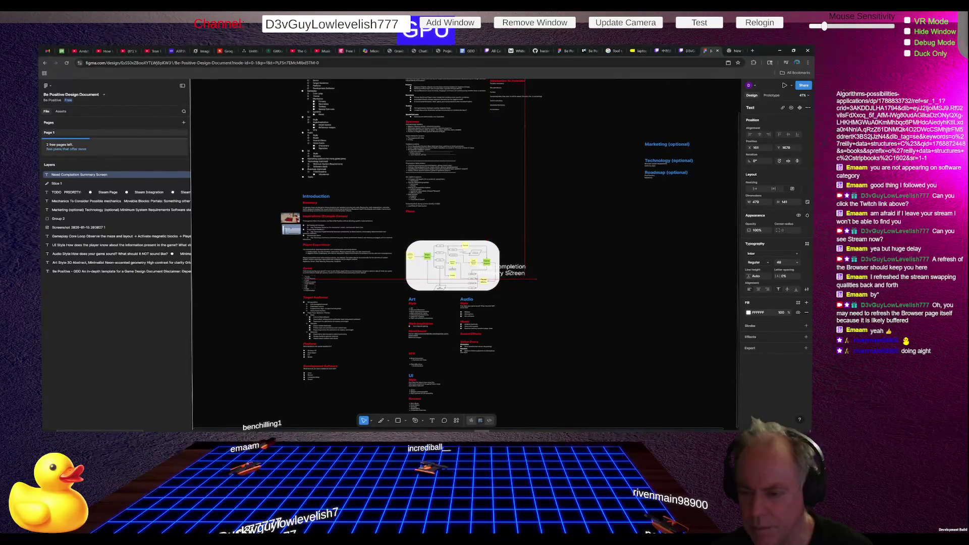
click(749, 312)
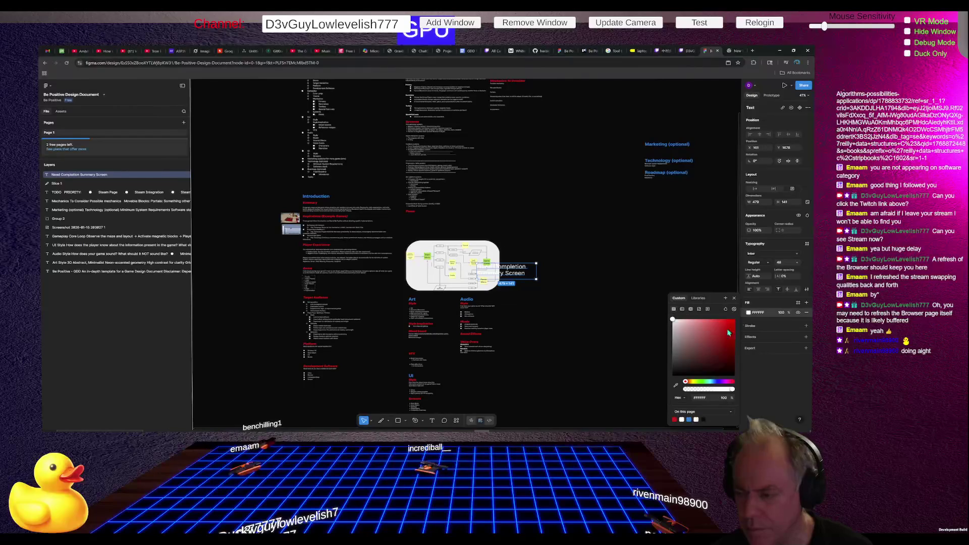
Step: Colour the note text bright red (EF1C1C) via the Fill swatch
click(720, 337)
click(678, 375)
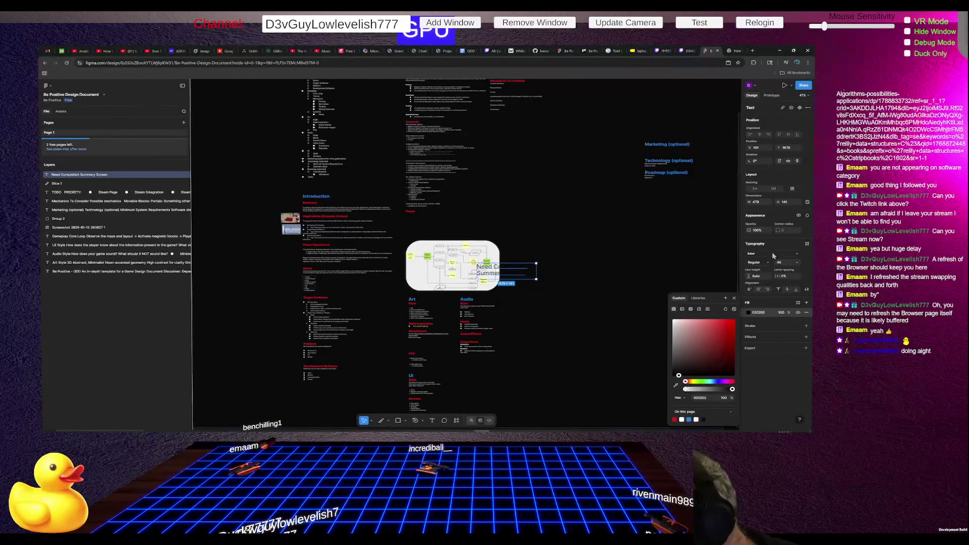
click(771, 303)
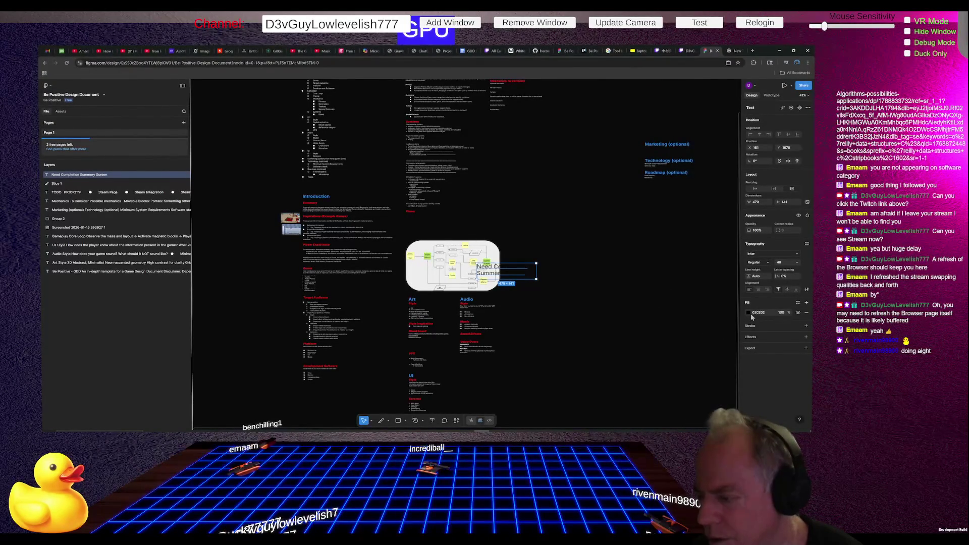
click(749, 313)
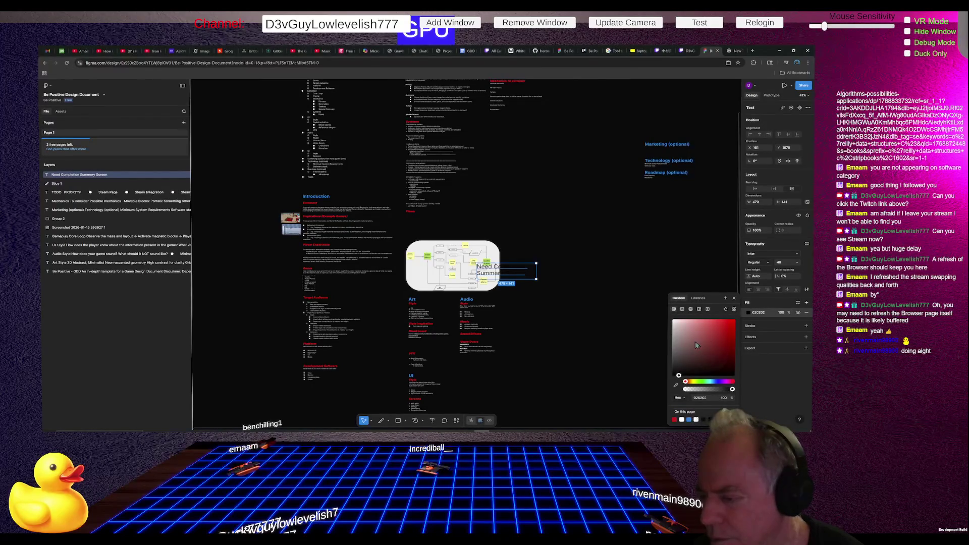
click(727, 323)
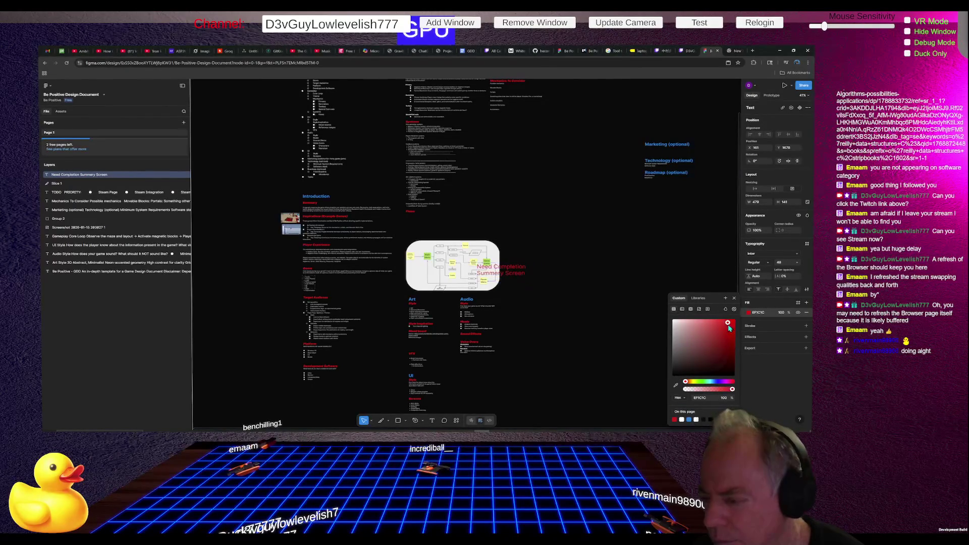
Step: Place the red note just right of the Flows diagram and deselect it
mouse_move(515, 270)
mouse_down()
mouse_move(542, 262)
mouse_move(475, 236)
mouse_up()
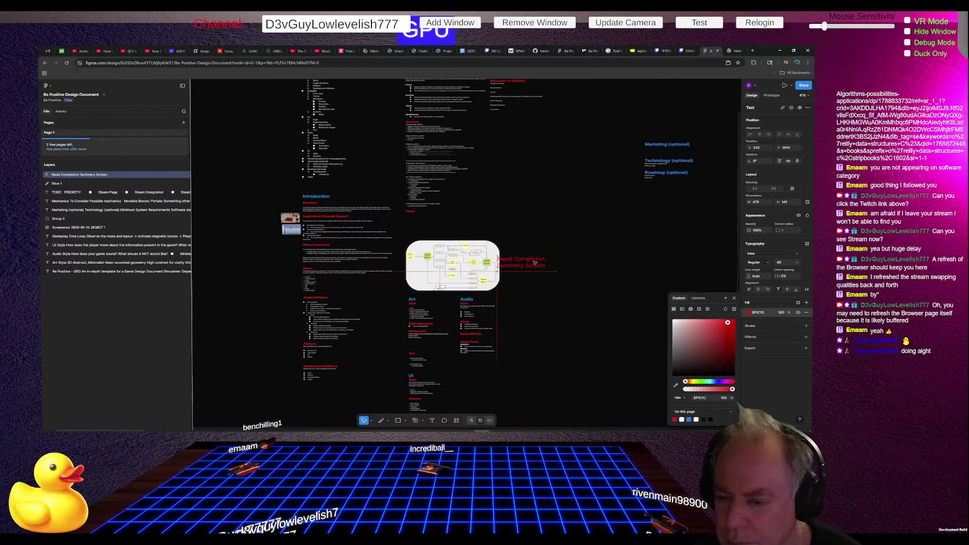
drag(474, 235, 523, 263)
click(547, 314)
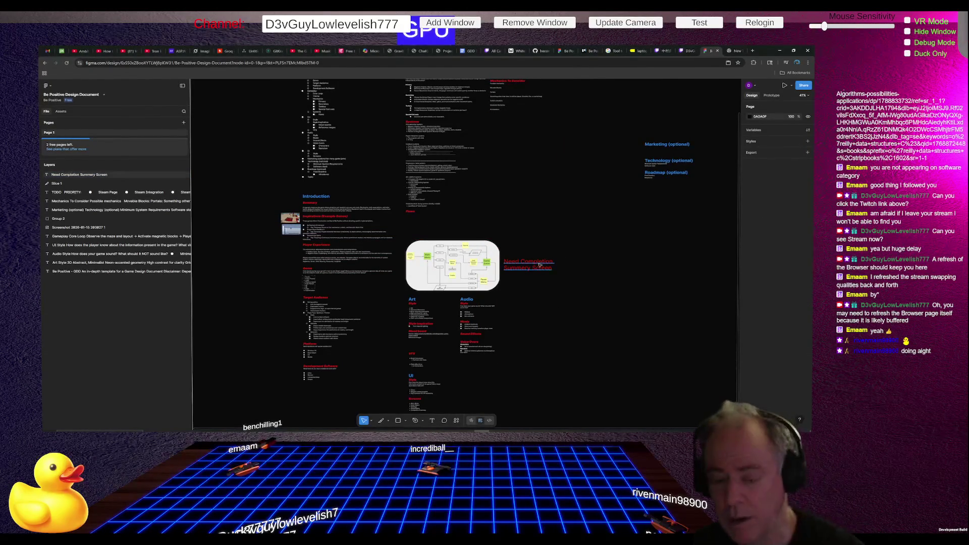
scroll(700, 160, up, 5)
scroll(697, 162, up, 5)
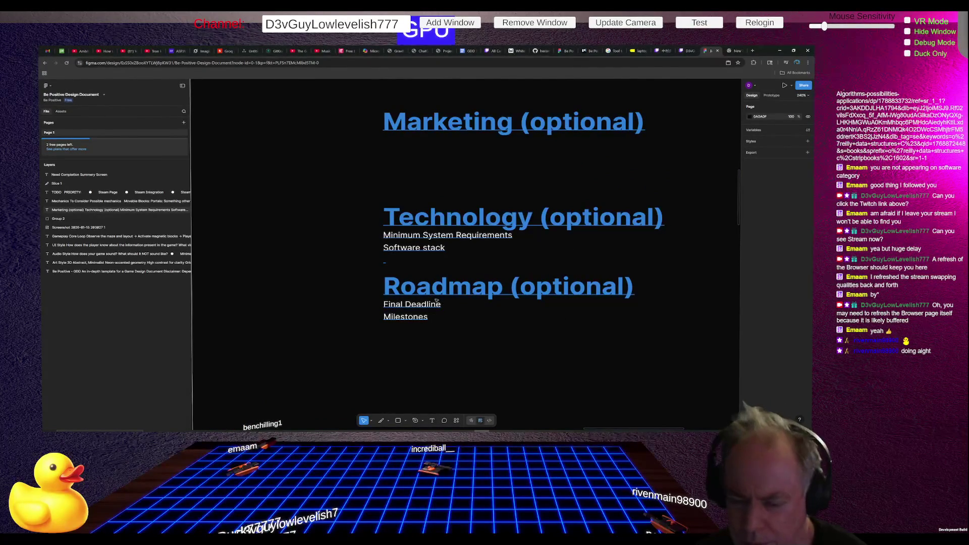
Step: Insert a new 'Demo:' line above Final Deadline in the Roadmap text block
click(386, 306)
key(Return)
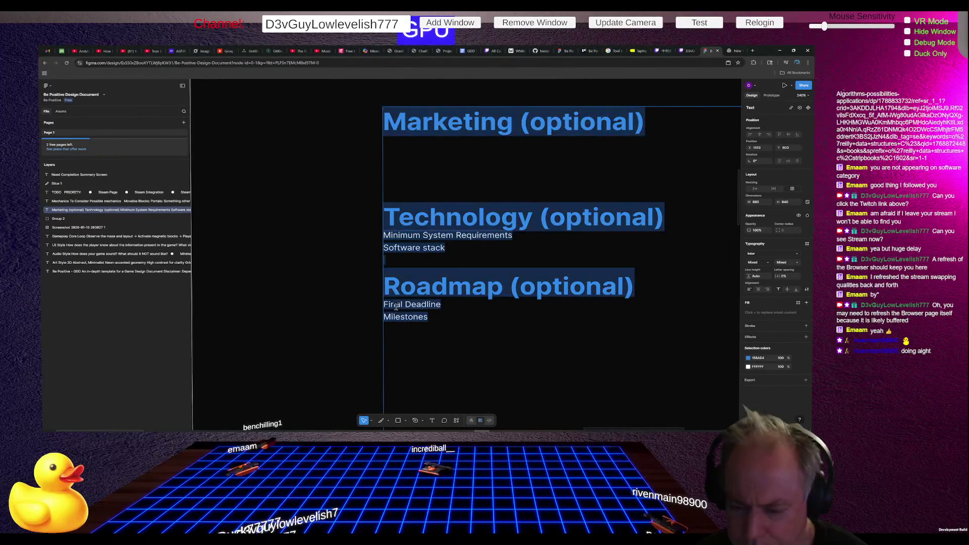
click(386, 304)
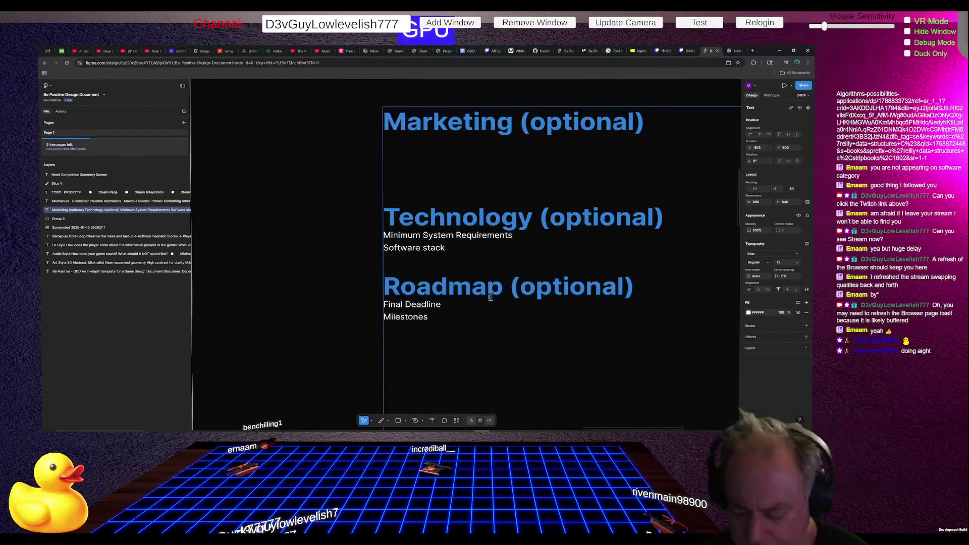
key(Return)
key(Return)
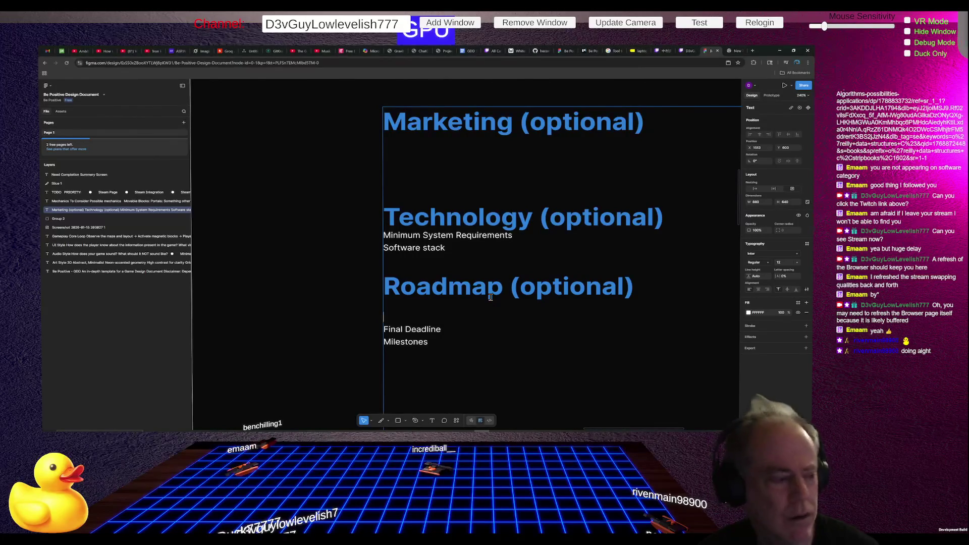
text(Demo)
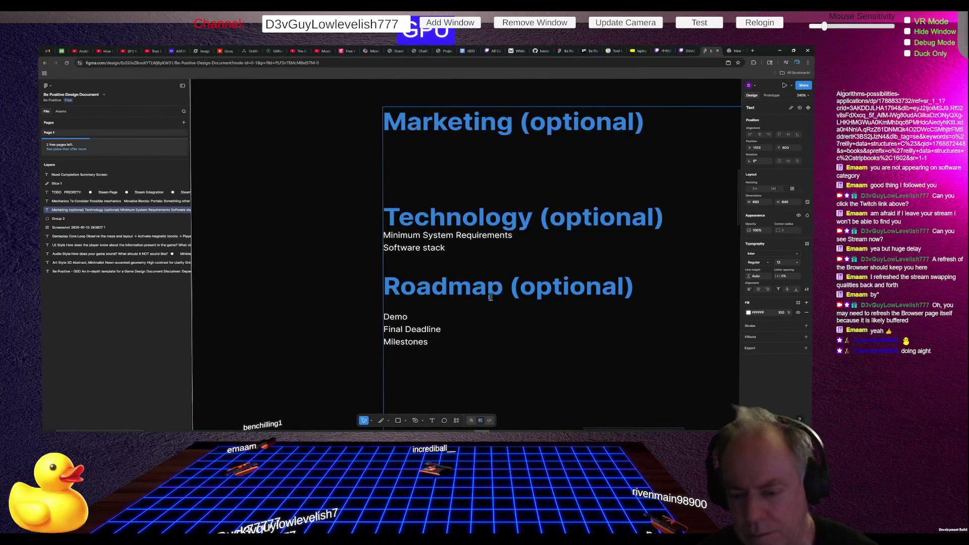
text(: Wednesday 28th, 2026)
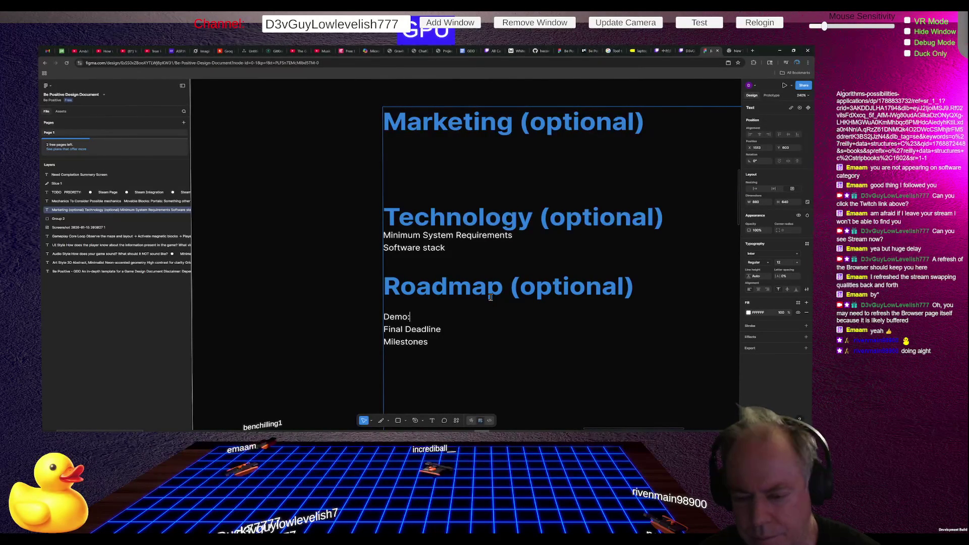
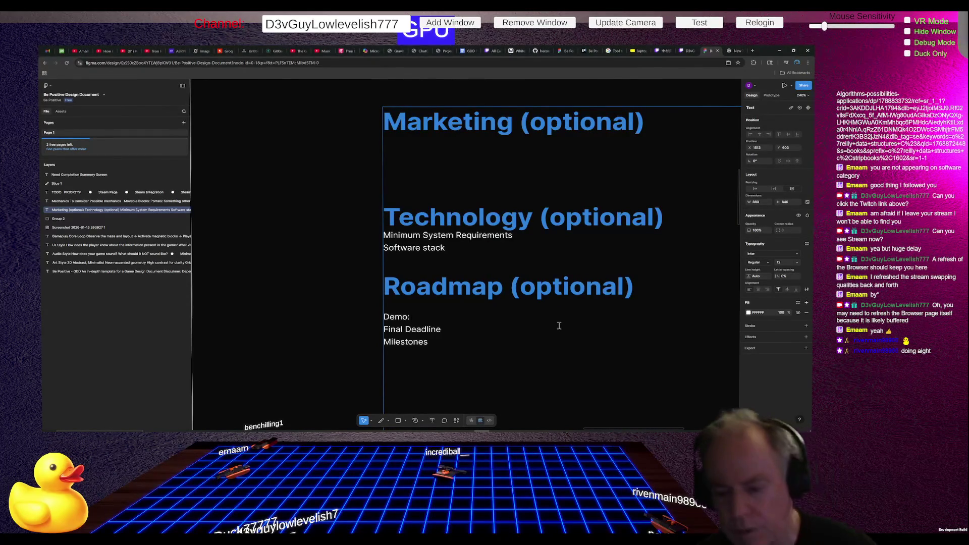
text(Wednessday 2)
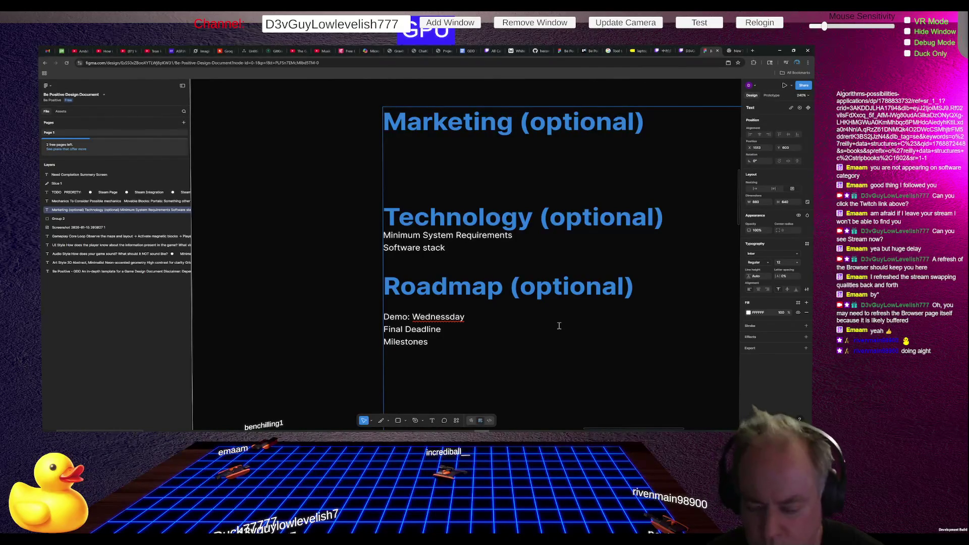
text(8th)
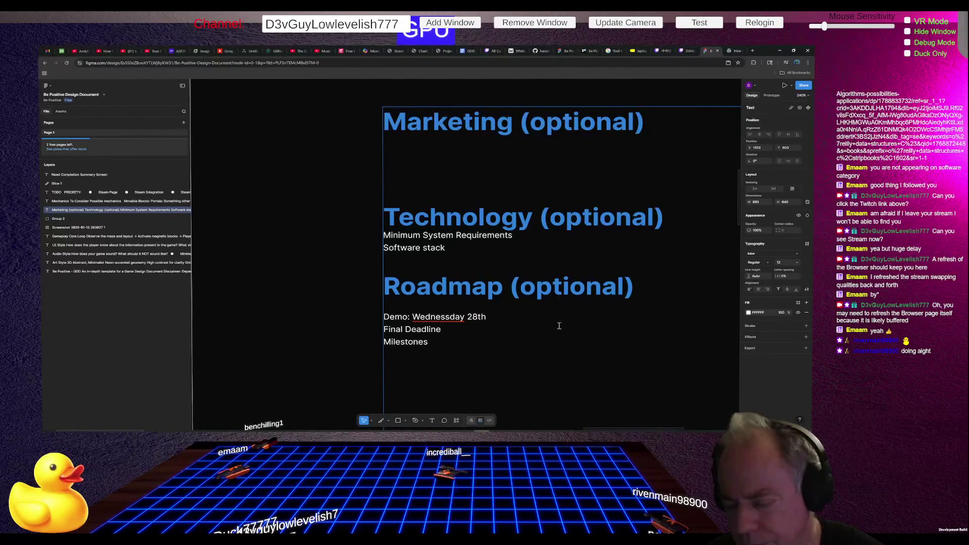
text(, 2026)
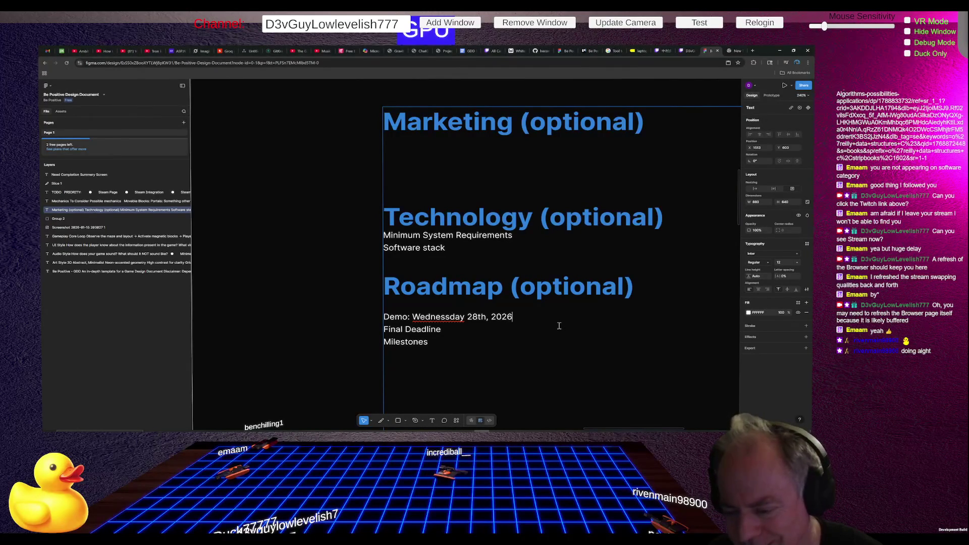
Step: Move the insertion point back before '28th' to insert 'the ' in the demo date
key(Left)
key(Left)
key(Left)
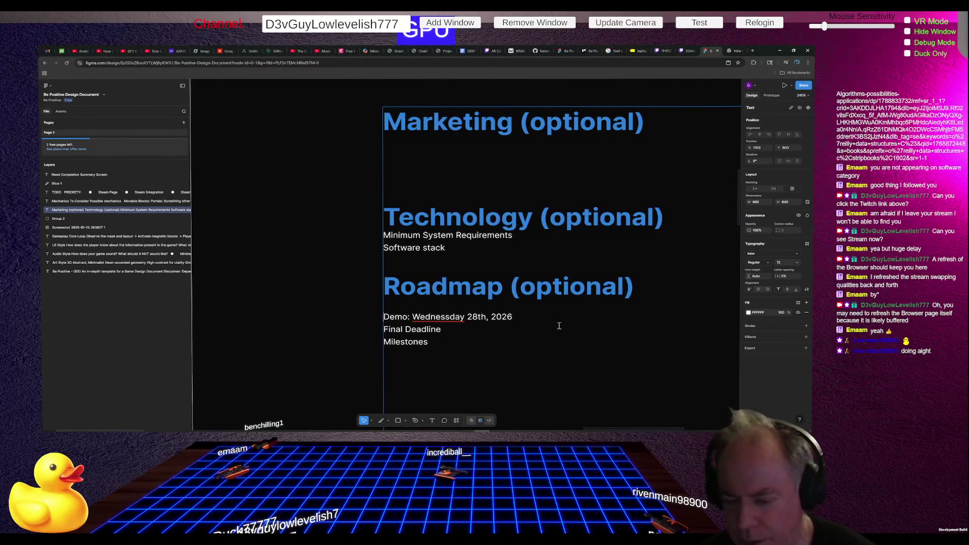
key(Left)
key(Left)
key(Left)
text(the)
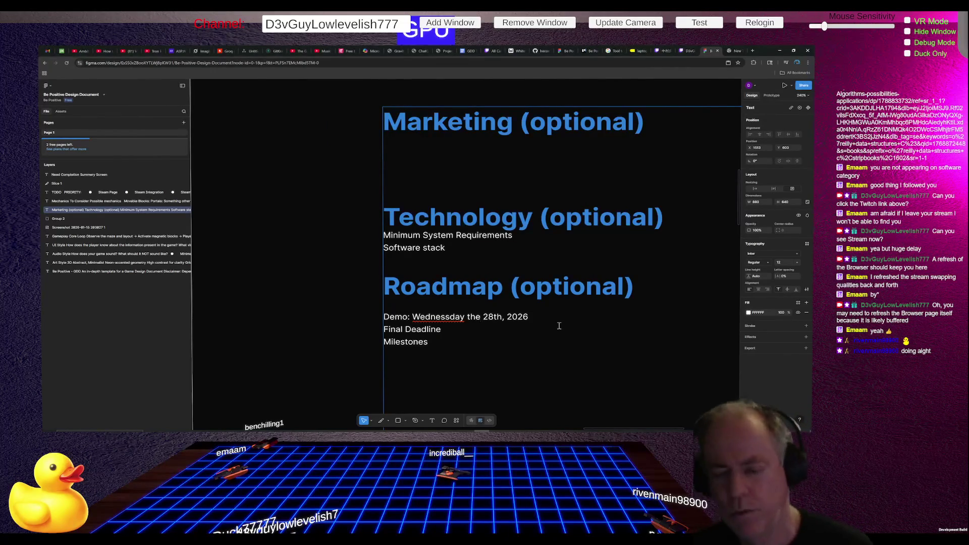
scroll(552, 342, down, 3)
scroll(555, 344, down, 3)
scroll(583, 350, down, 4)
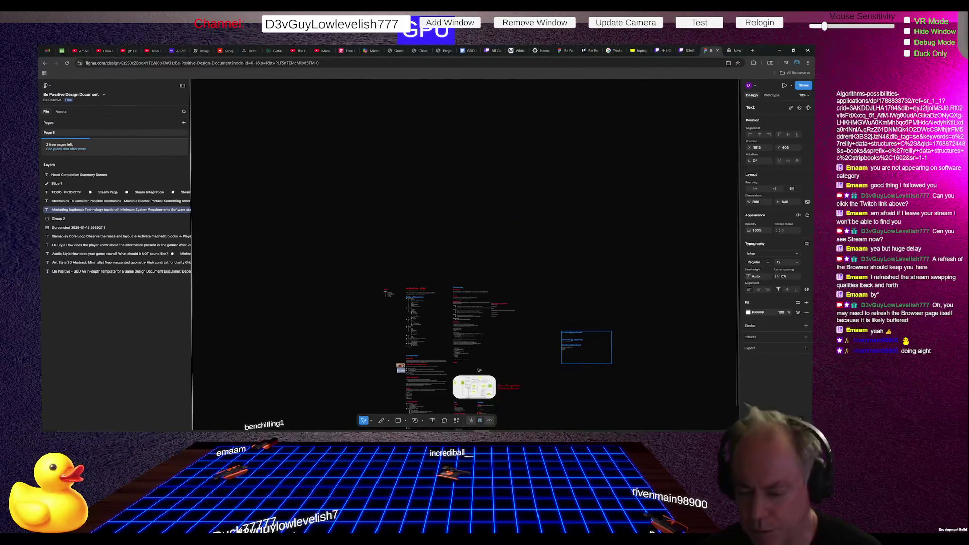
scroll(378, 304, up, 5)
scroll(378, 305, up, 3)
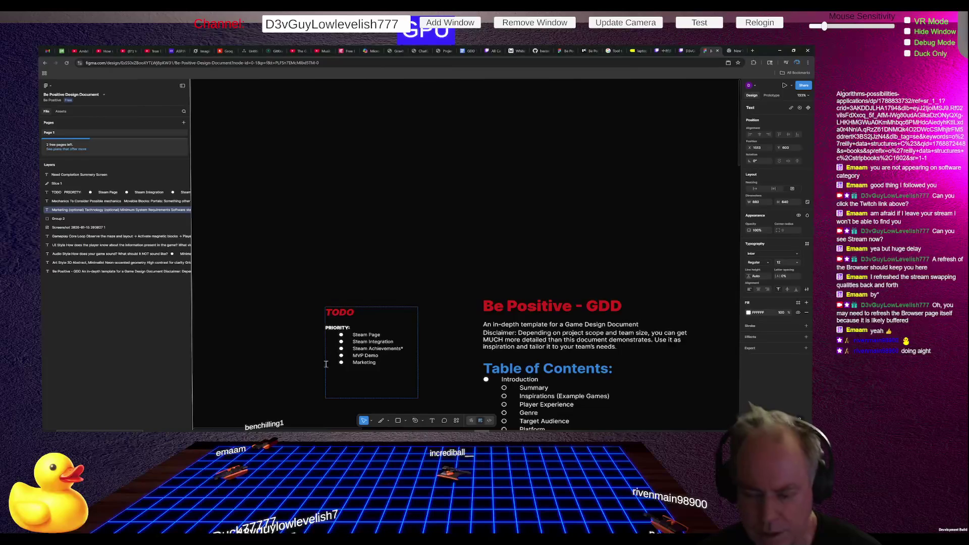
scroll(358, 362, up, 3)
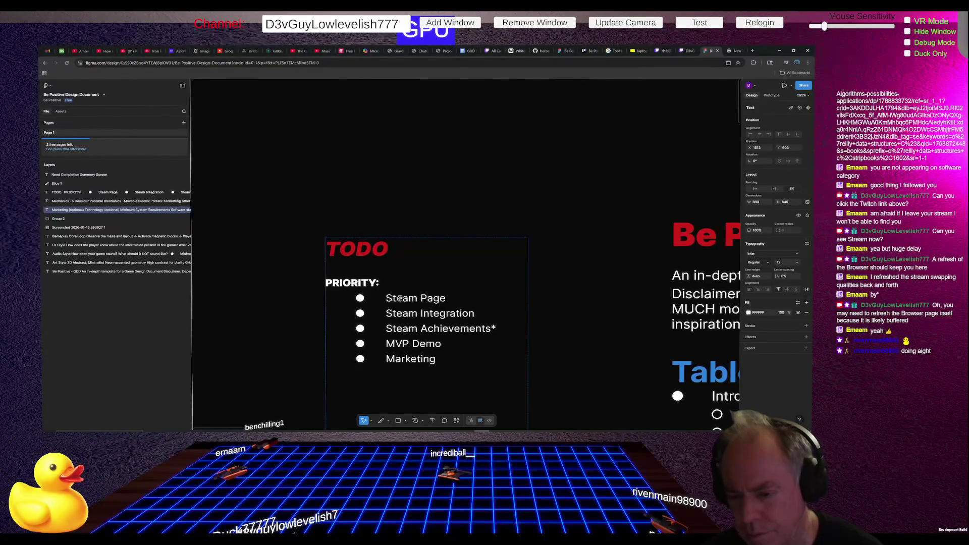
drag(445, 298, 393, 299)
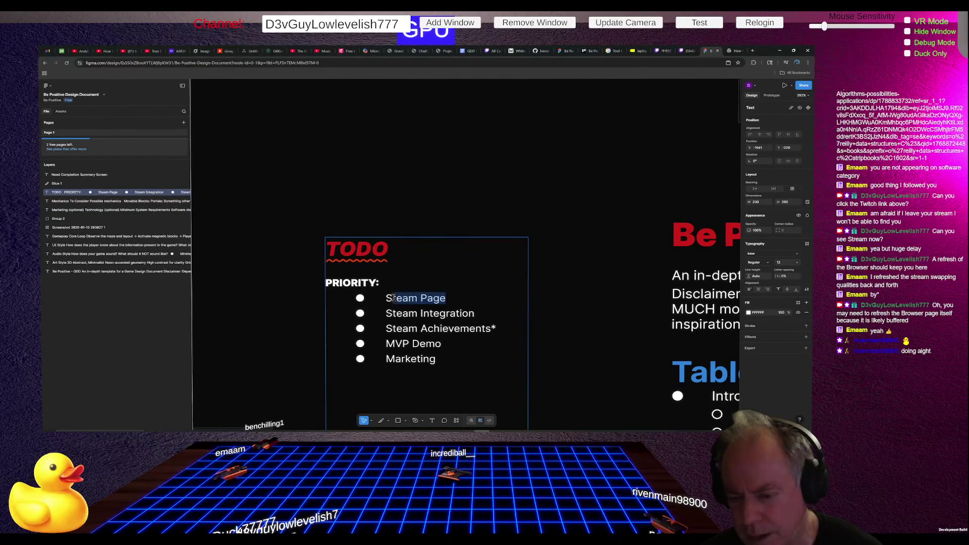
drag(440, 345, 389, 344)
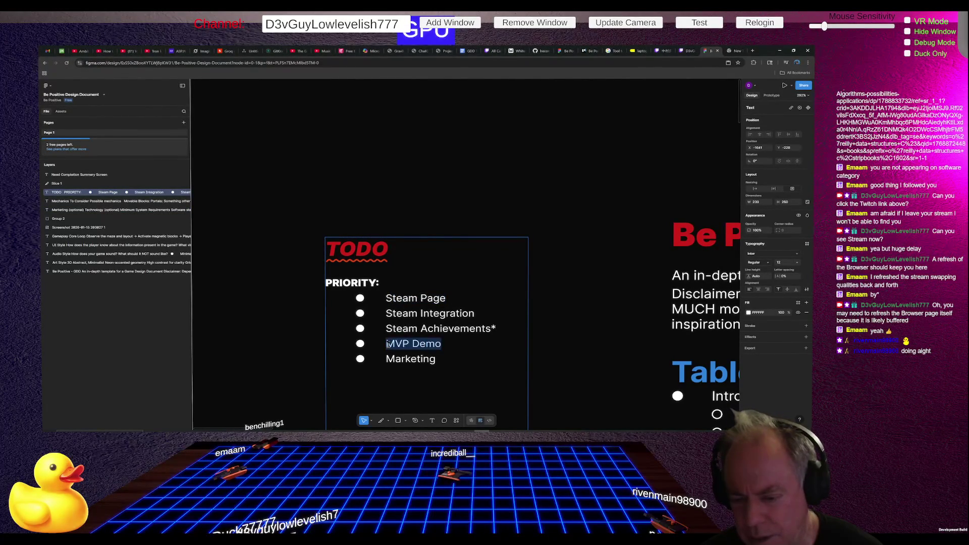
click(393, 298)
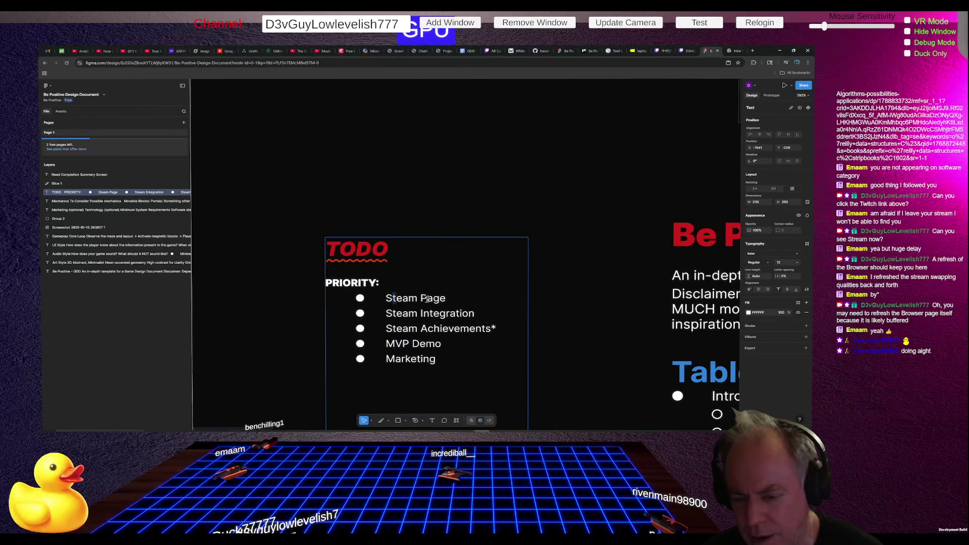
drag(435, 299, 388, 299)
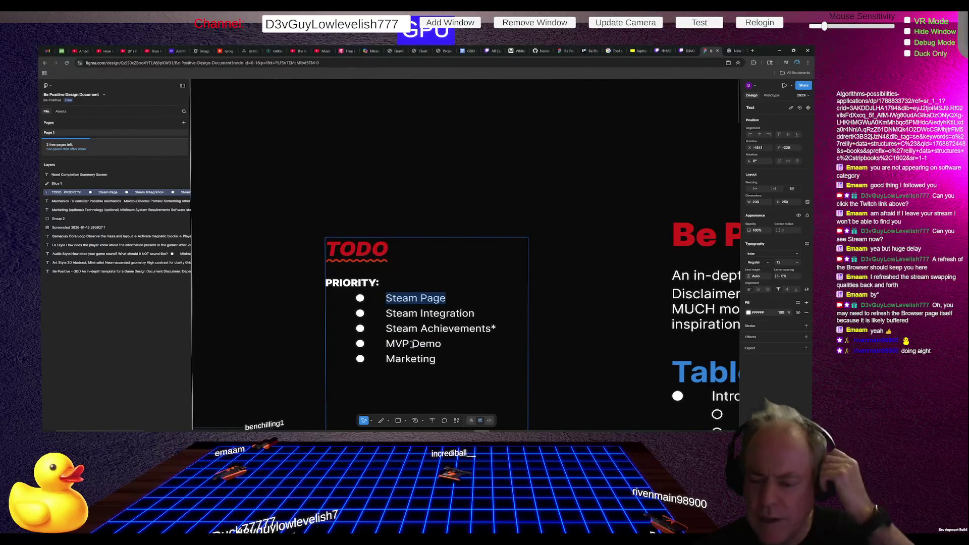
drag(385, 344, 442, 344)
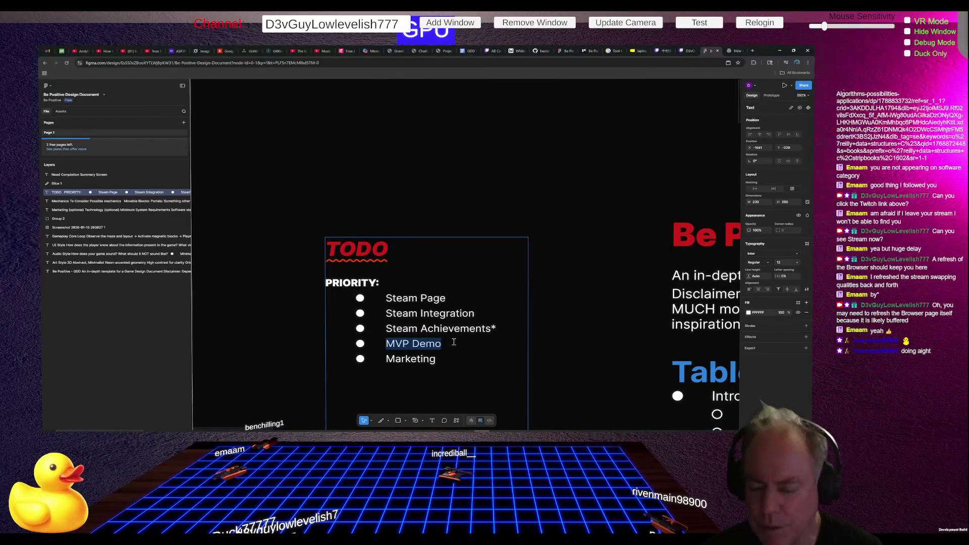
drag(386, 298, 447, 298)
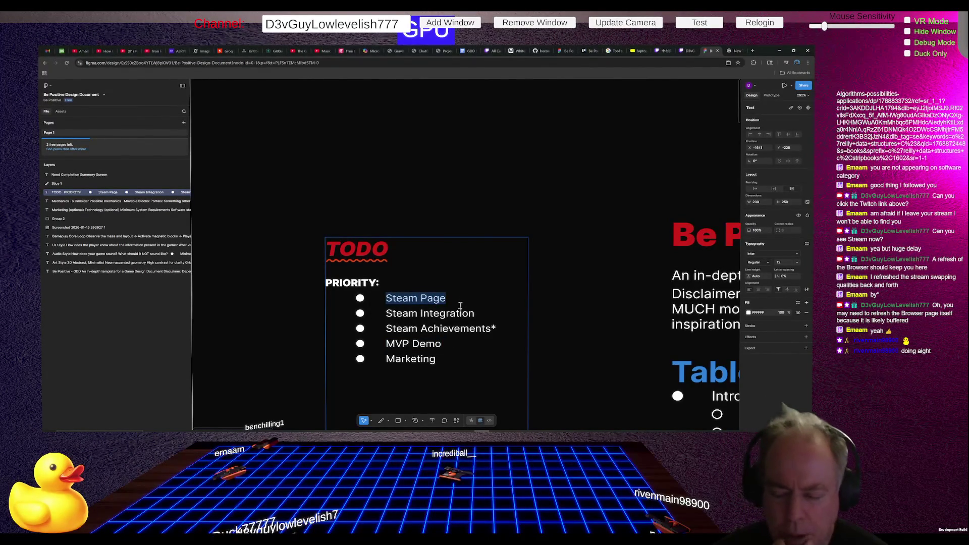
drag(385, 344, 452, 346)
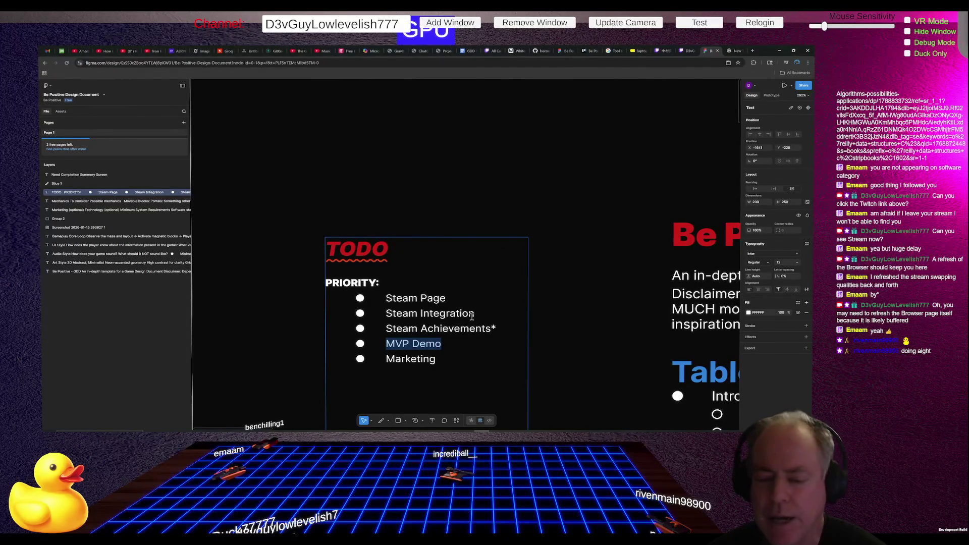
mouse_move(451, 297)
mouse_down()
mouse_move(386, 298)
mouse_move(458, 301)
mouse_up()
click(417, 314)
key(Home)
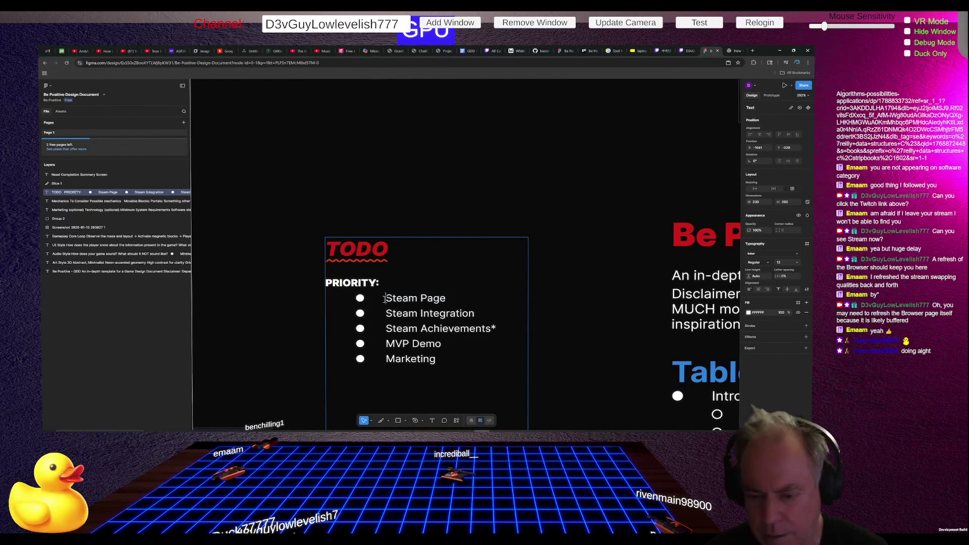
text(Com)
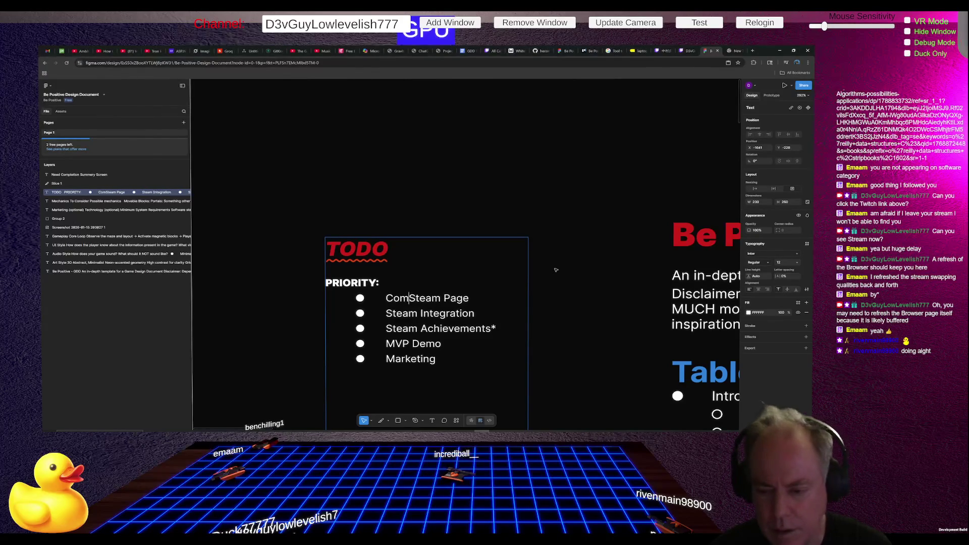
text(ing )
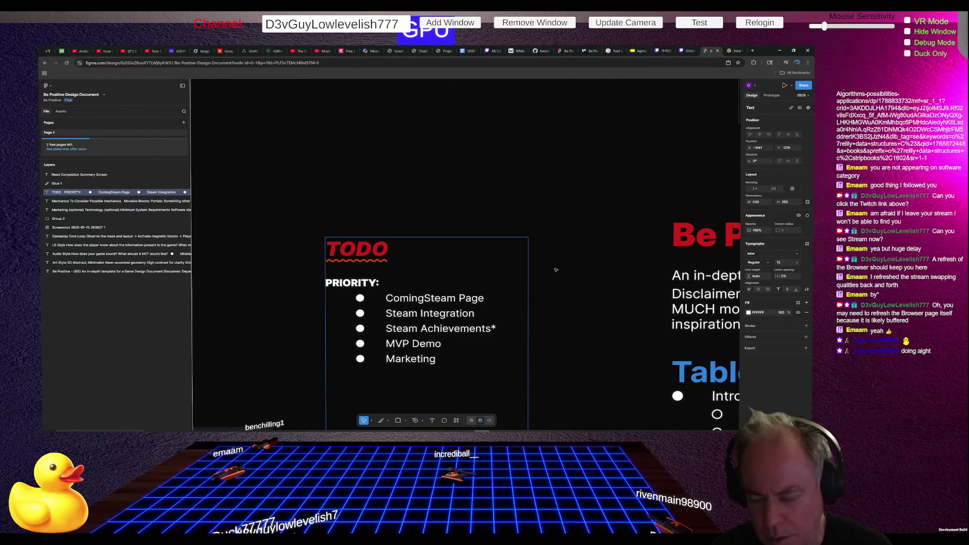
text(Soone)
Step: Fix the 'Coming Soon' typo and bring the Feedback systems text back into view
key(BackSpace)
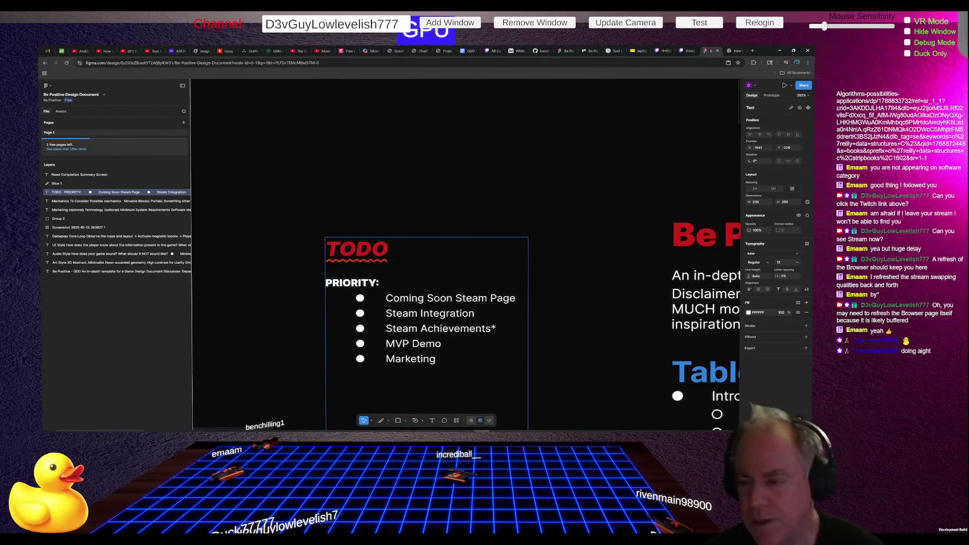
key(n)
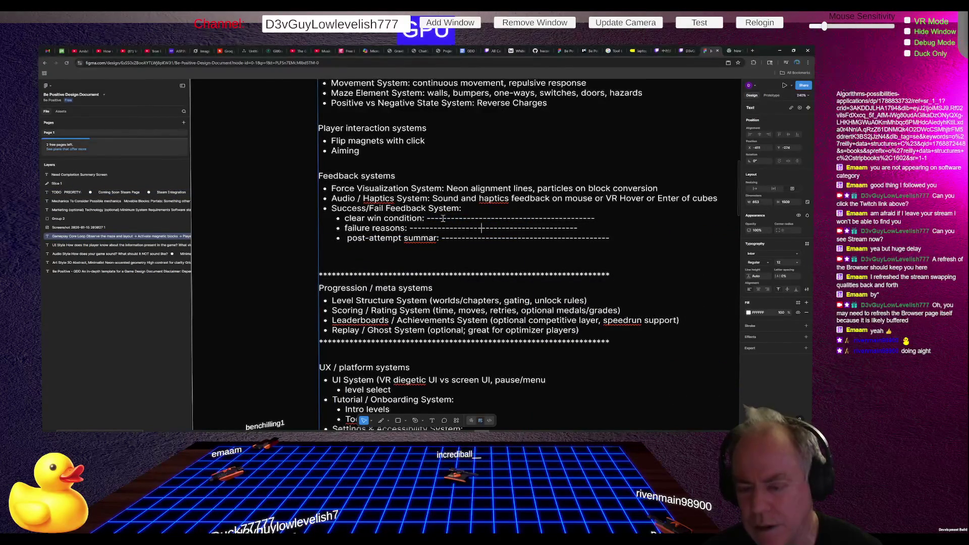
Step: Check spelling on Haptics and trim both to 'Audio / Haptic System' and 'haptic feedback'
right_click(377, 201)
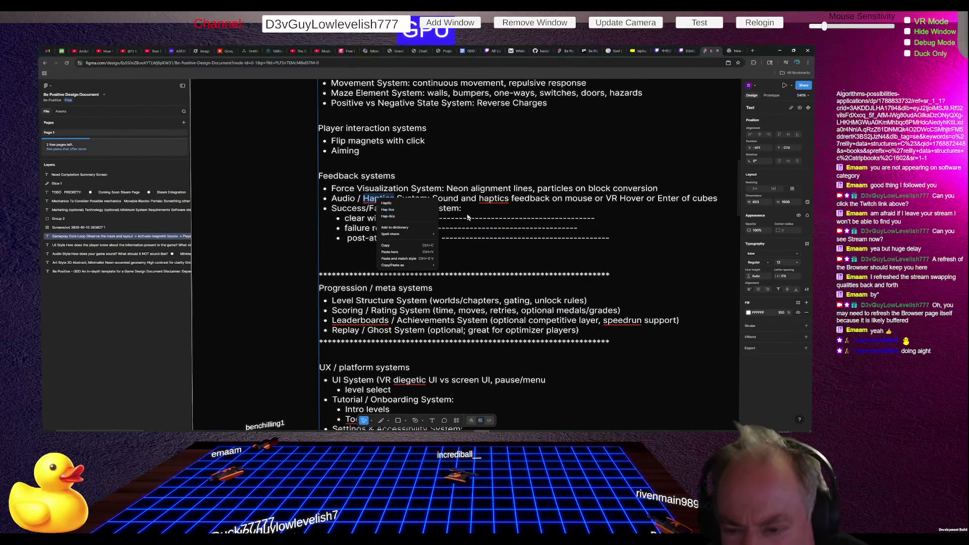
key(Escape)
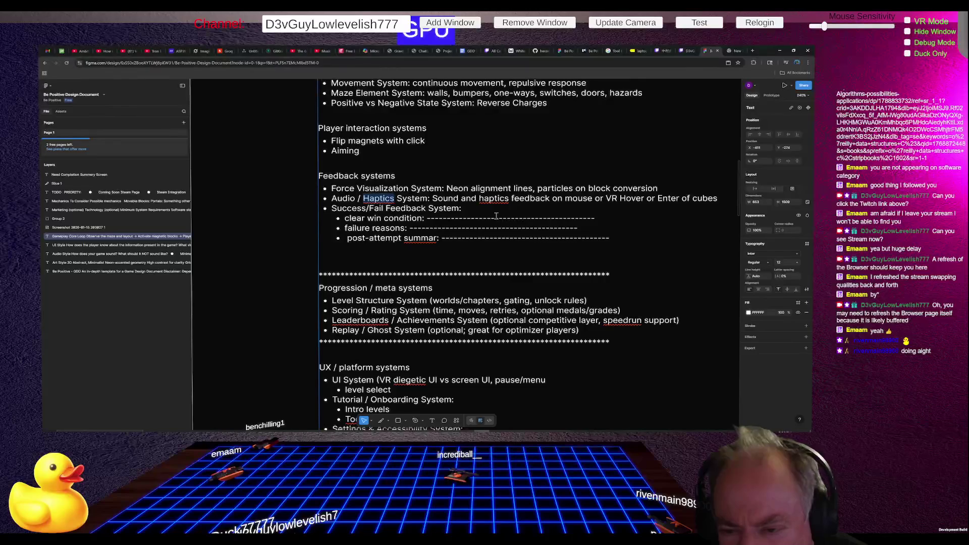
right_click(379, 200)
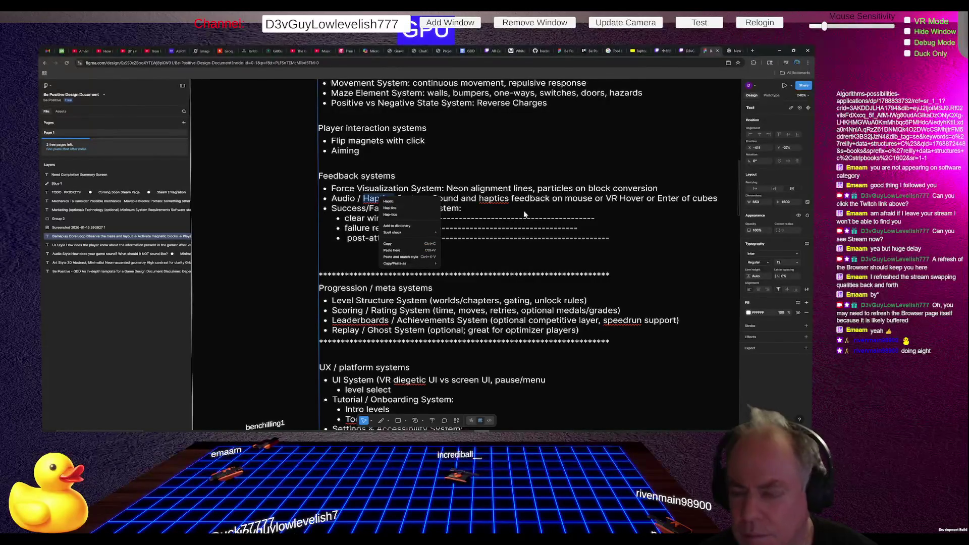
key(Escape)
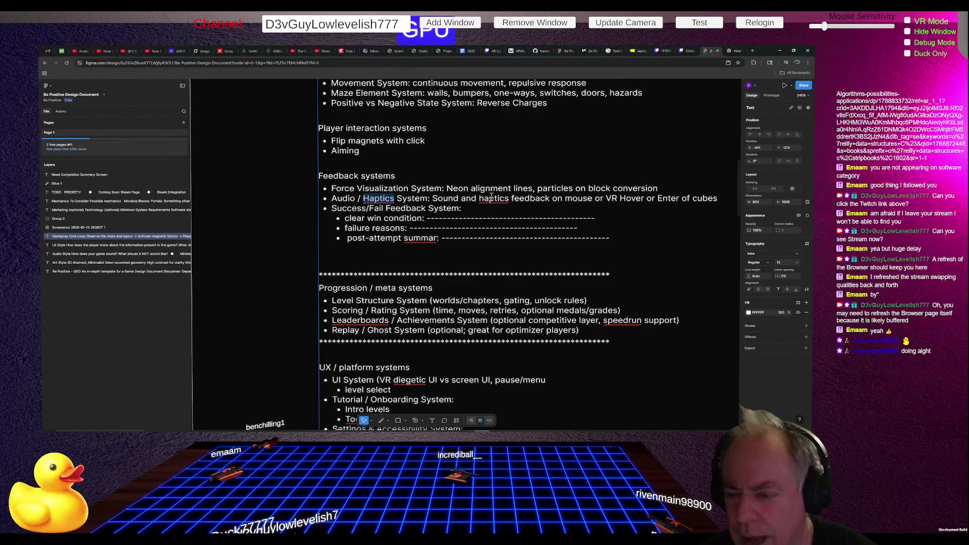
click(393, 200)
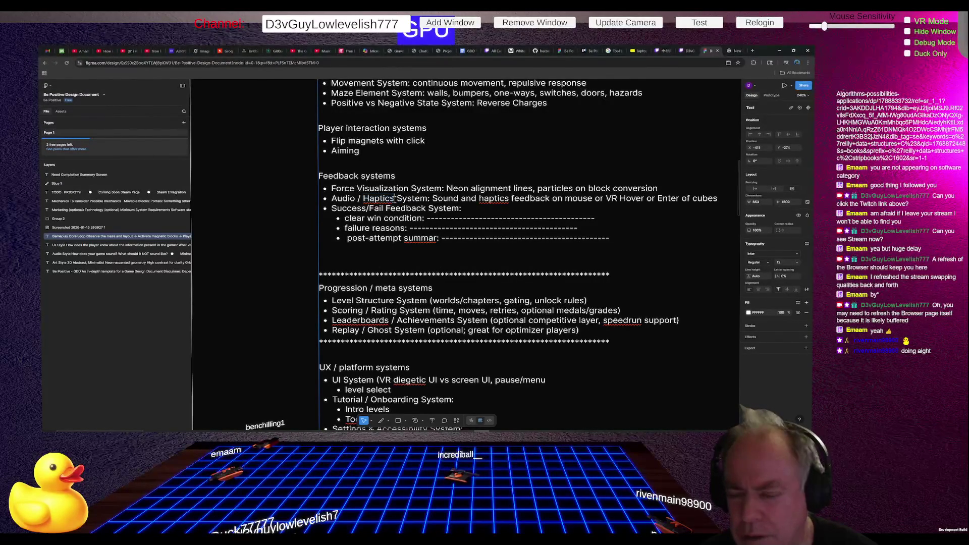
key(BackSpace)
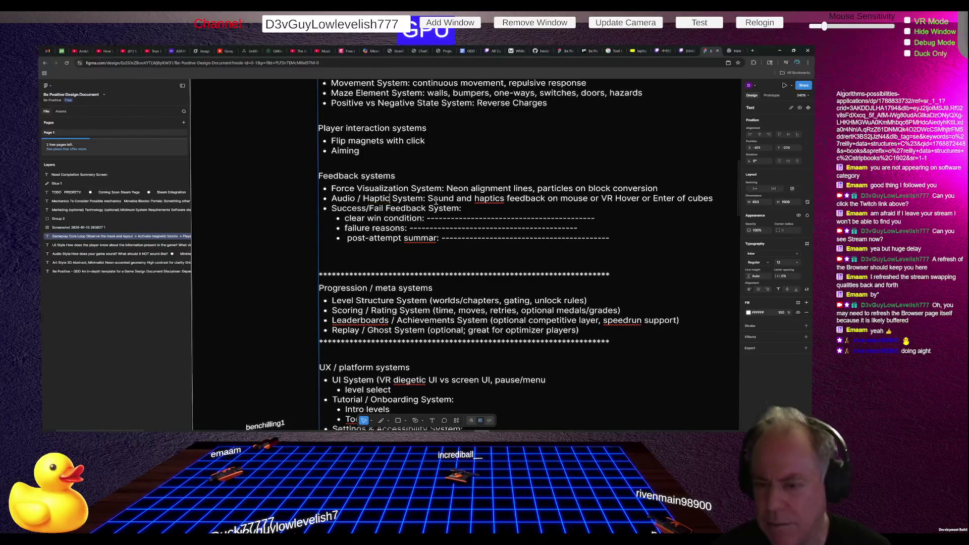
key(BackSpace)
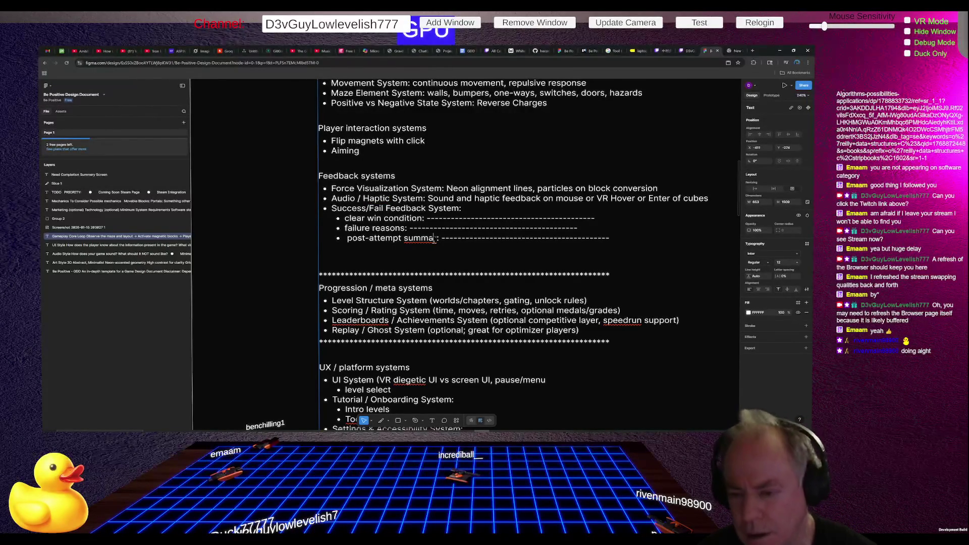
text(ry)
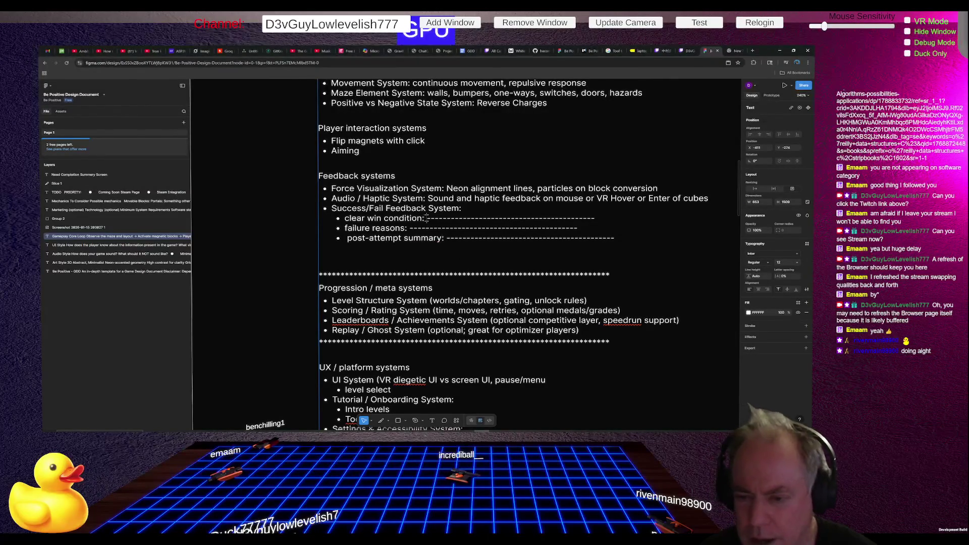
Step: Select the placeholder dashes after 'clear win condition' for overwriting
drag(426, 218, 588, 219)
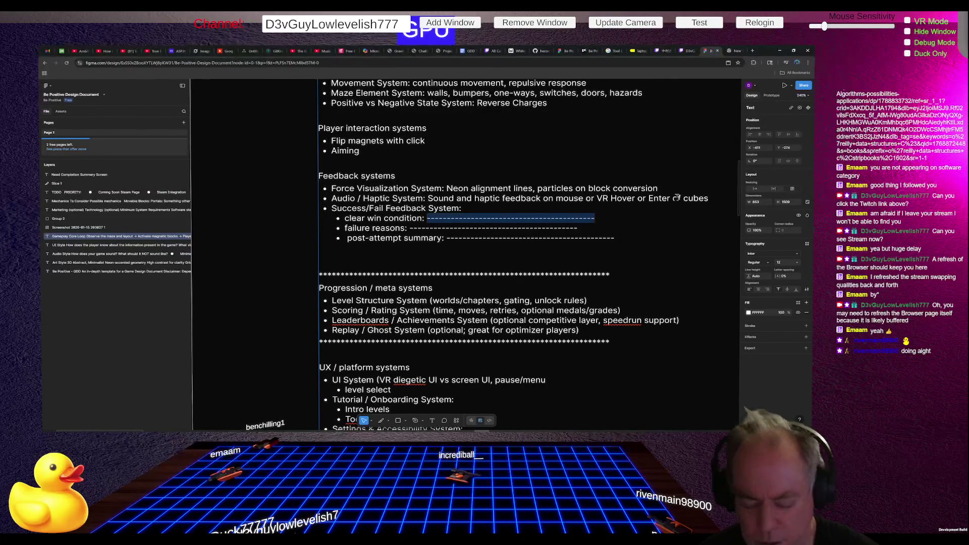
text(Meet Ms)
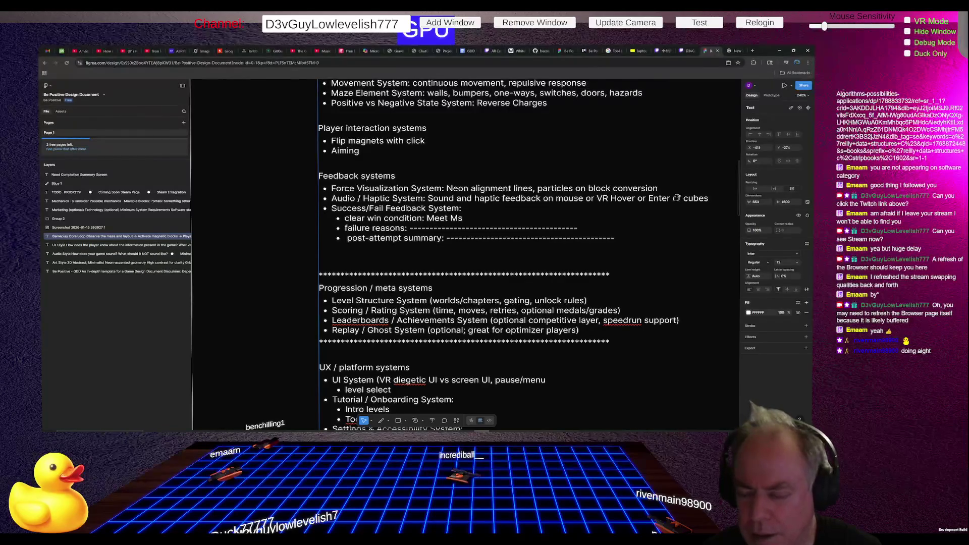
text( Negative)
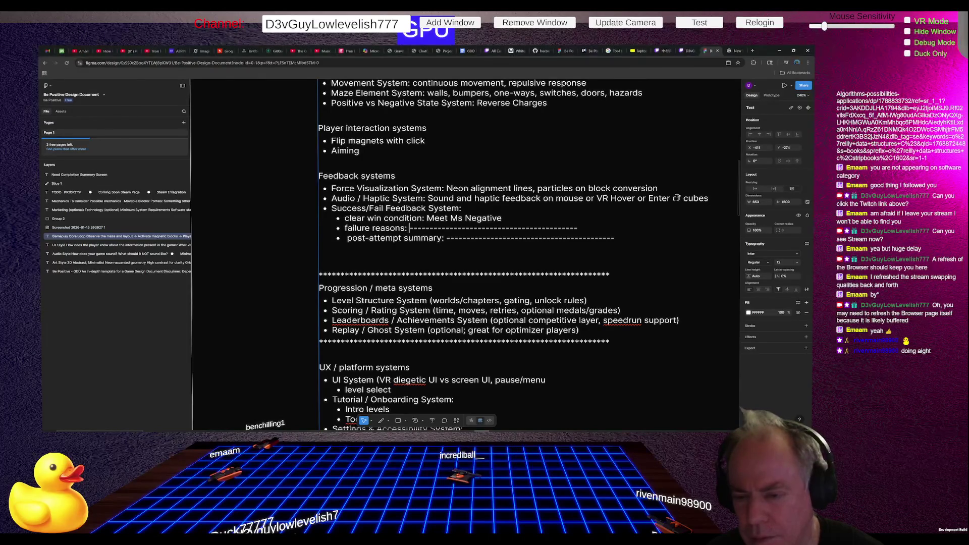
Step: Clear the dashes after failure reasons and start indented bullets for Ran out of Time and Player Hit Destructor
key(shift+End)
key(Delete)
key(Return)
key(Tab)
text(Ran out of)
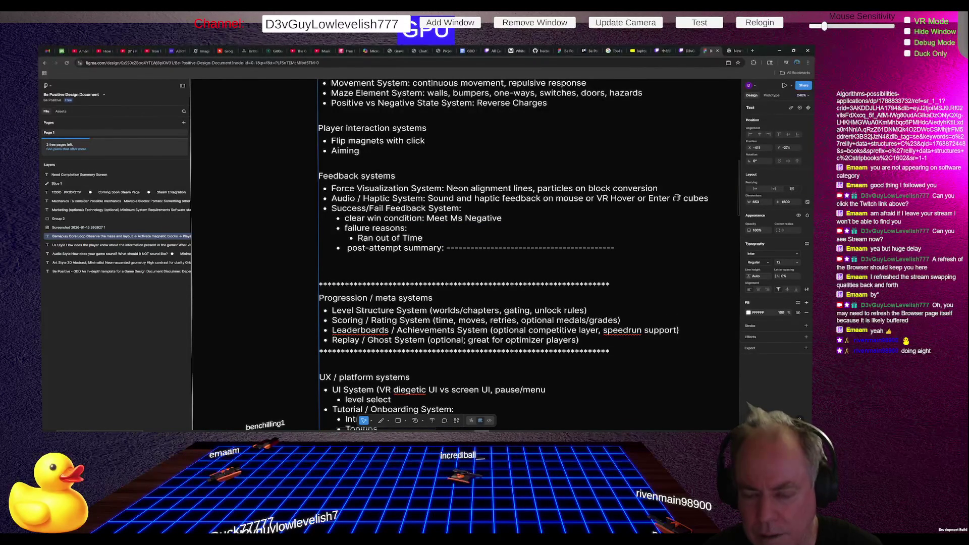
key(Return)
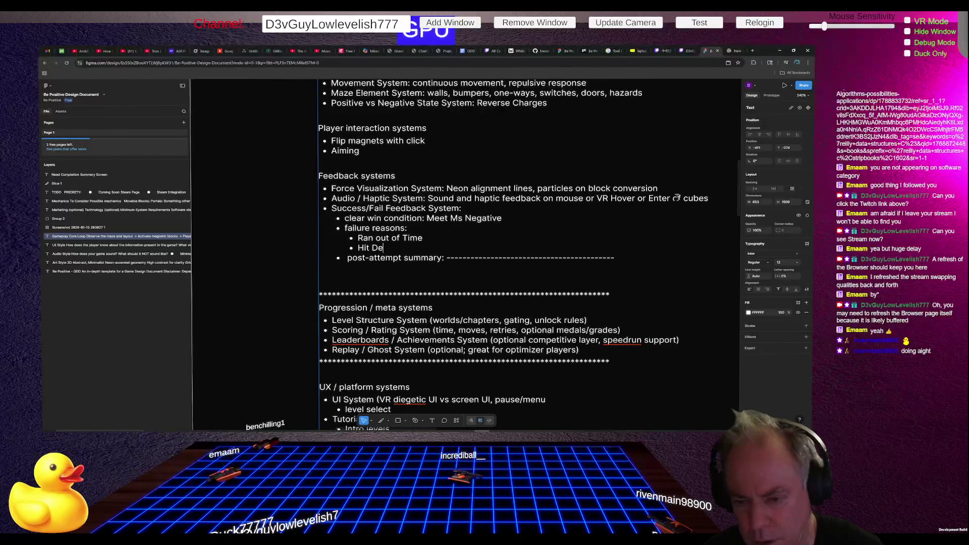
text(structor)
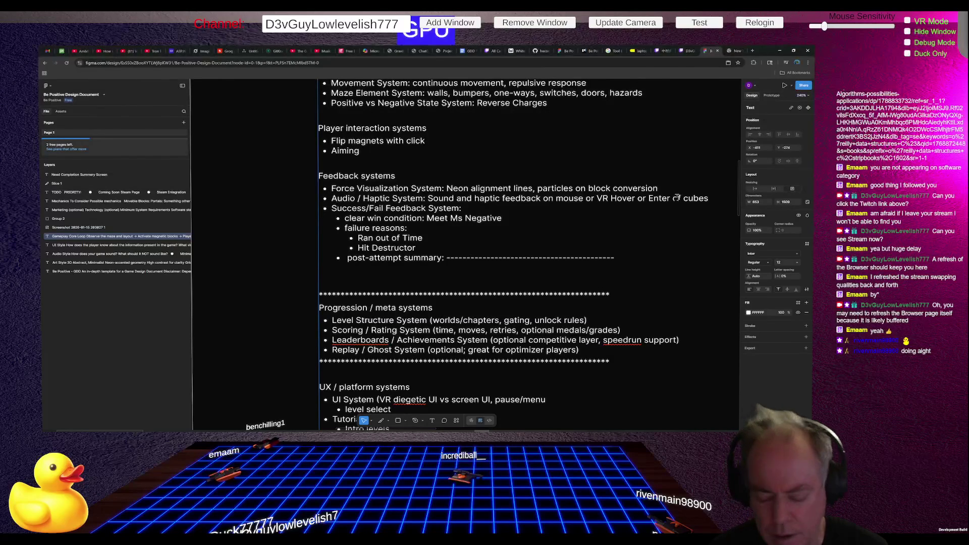
text(Player)
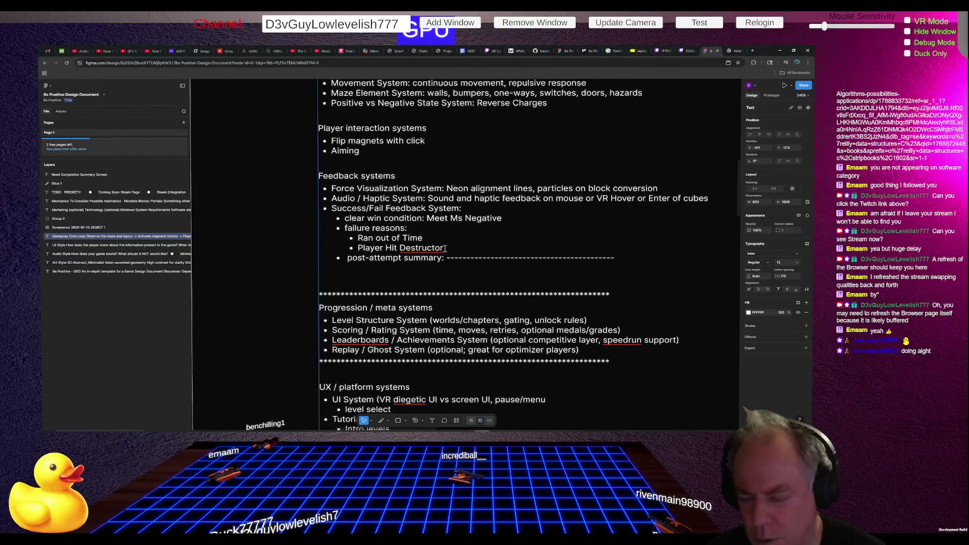
Step: Check Destructor's spelling, then remove the stray Q and the unneeded empty bullet after it
right_click(424, 249)
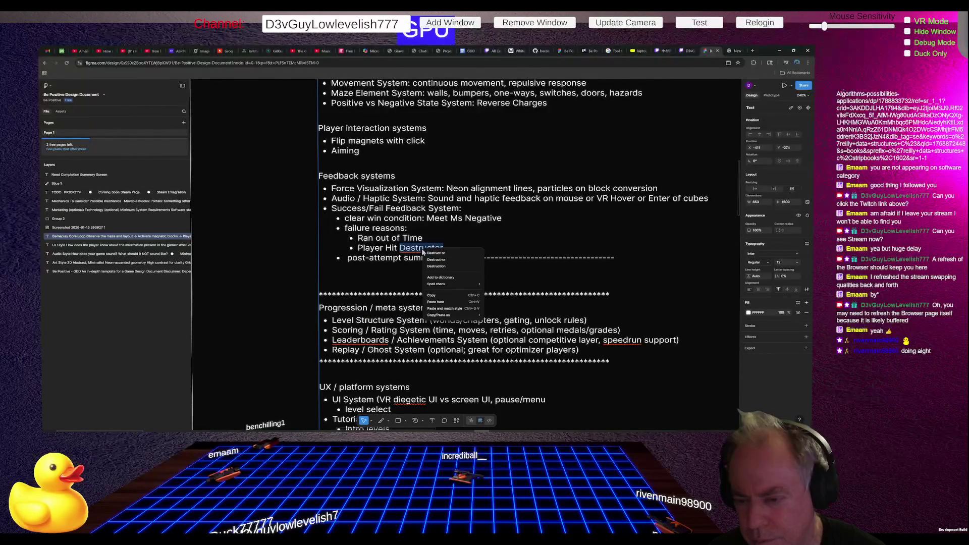
click(486, 247)
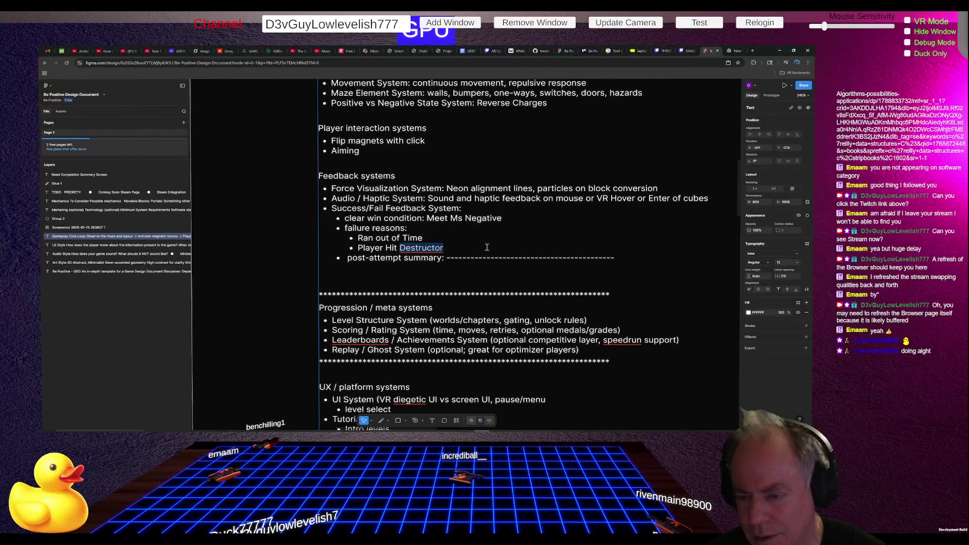
click(531, 241)
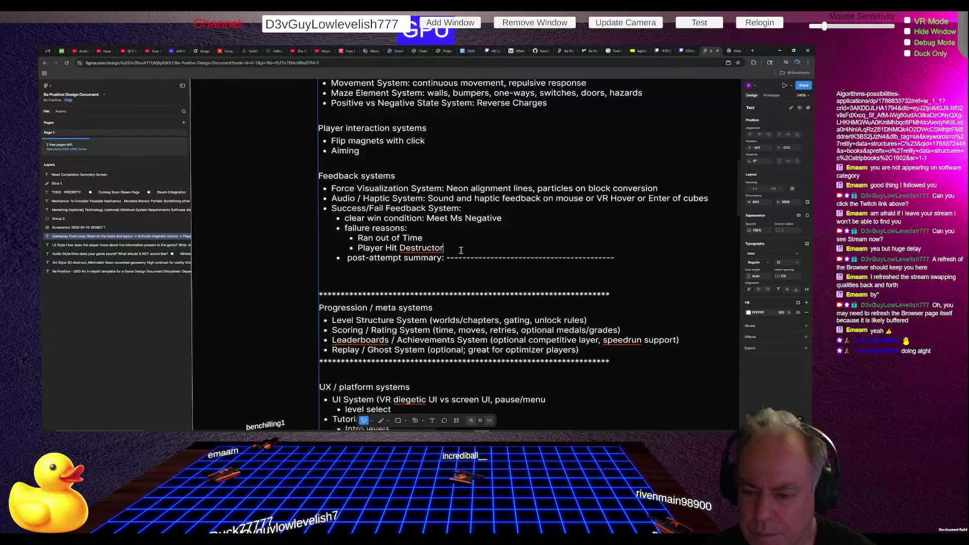
key(Return)
text(Quit)
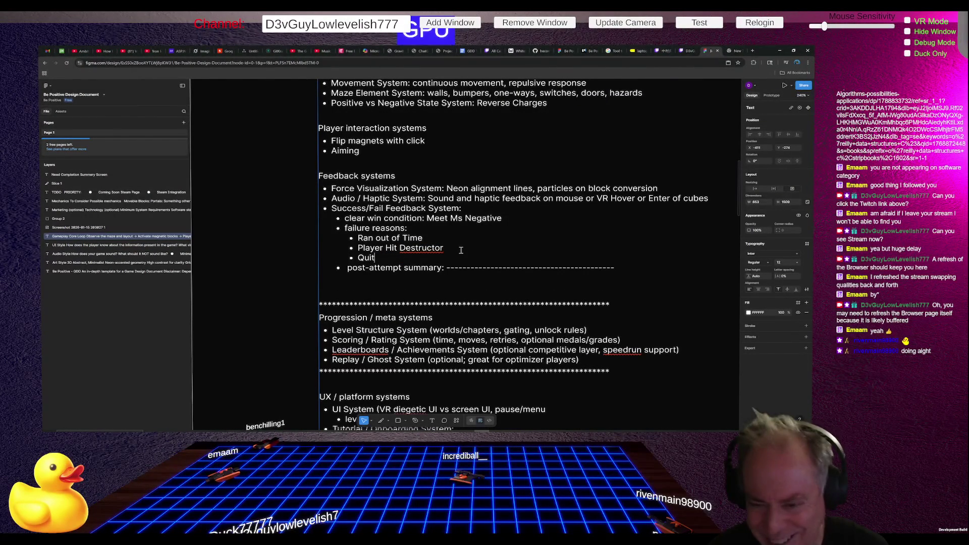
key(BackSpace)
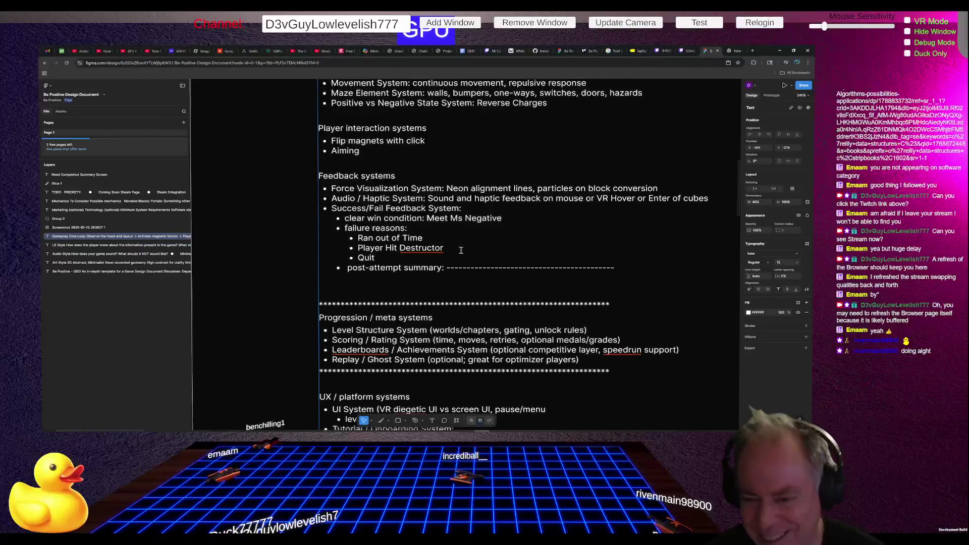
key(BackSpace)
key(BackSpace)
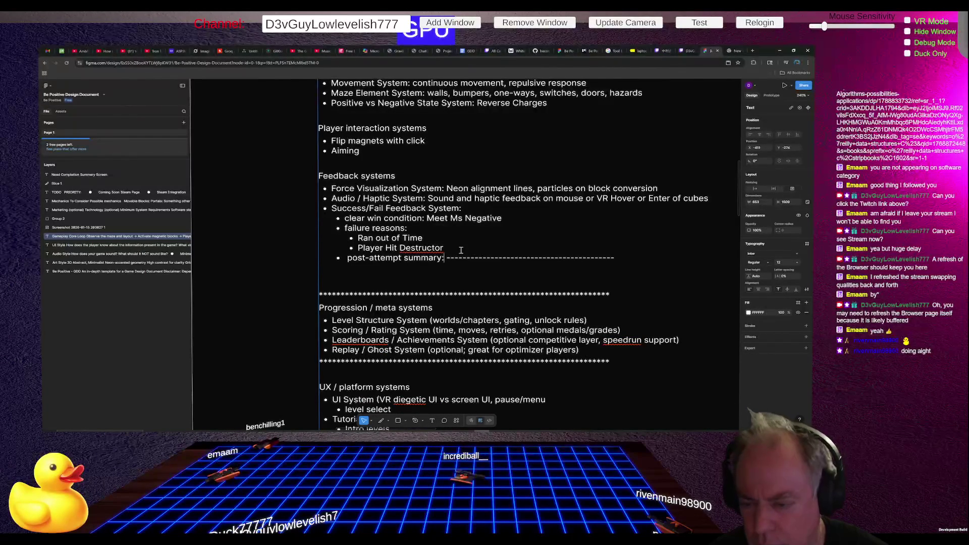
Step: Replace the dashes after post-attempt summary with an empty sub-bullet
key(Down)
key(shift+End)
key(Return)
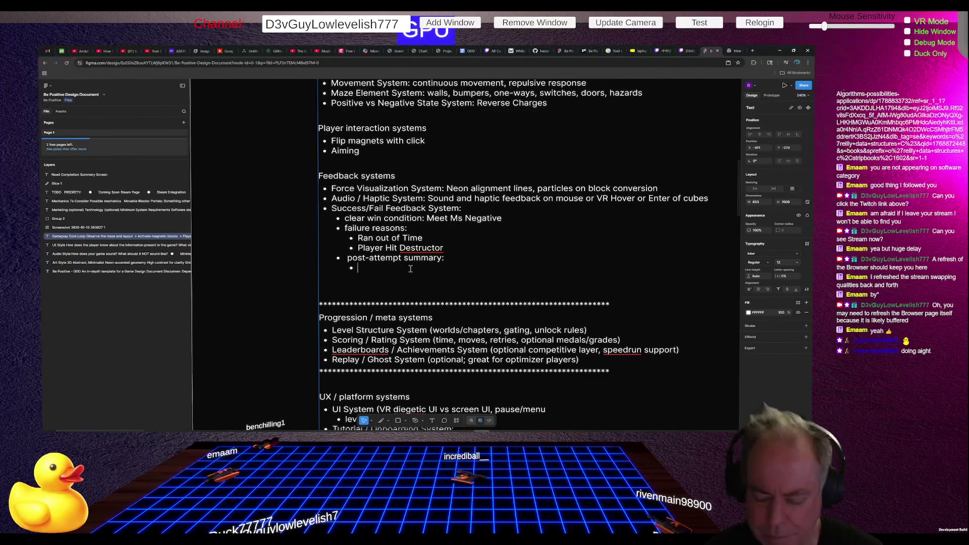
text(----------)
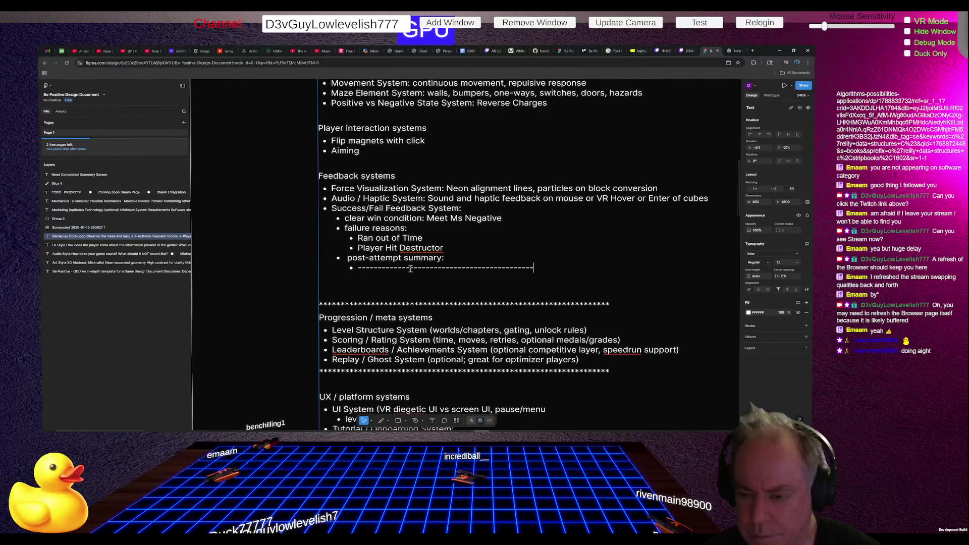
text(-------)
scroll(410, 268, down, 3)
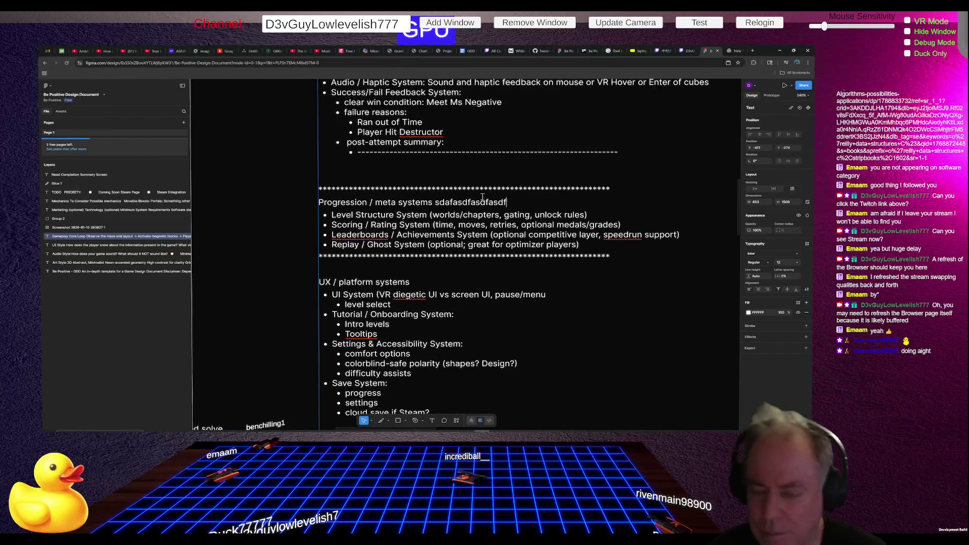
Step: Delete the stray letters after the Progression / meta systems heading, then switch to YouTube
key(ctrl+BackSpace)
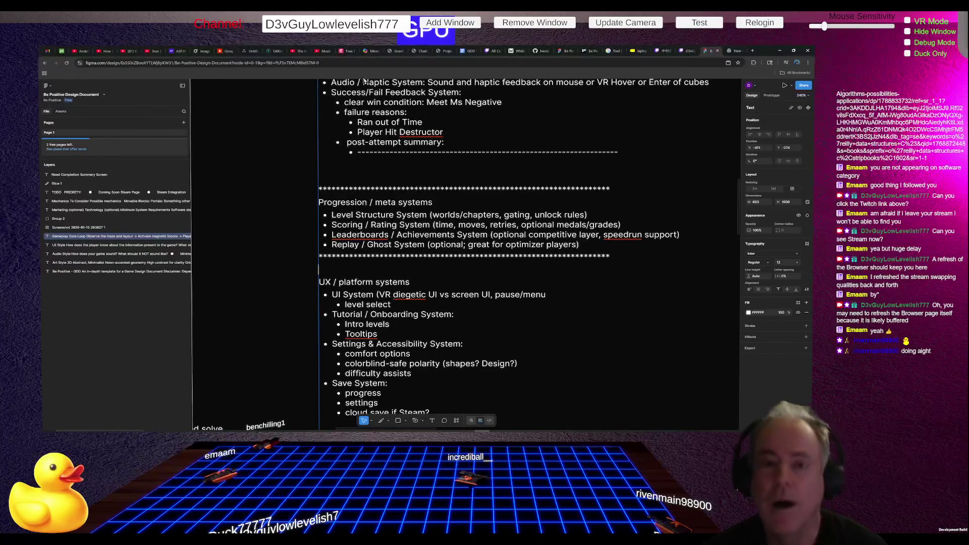
click(157, 53)
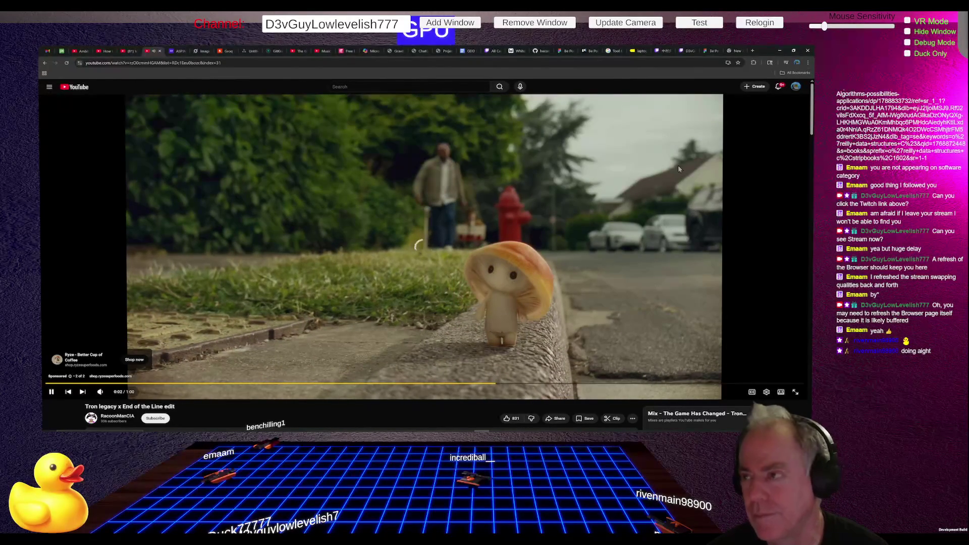
Step: Check the Twitch stream, revisit YouTube, and return to the Figma design document
click(690, 52)
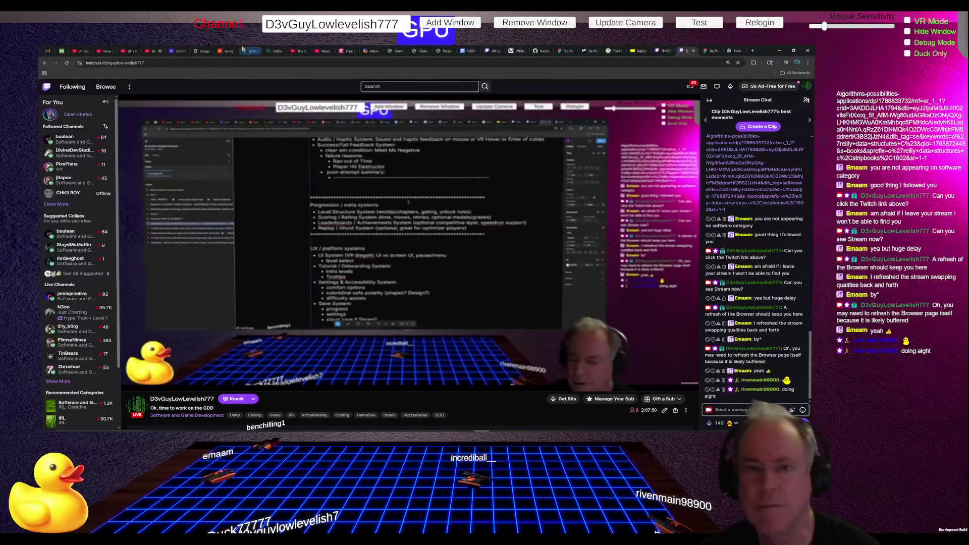
click(152, 51)
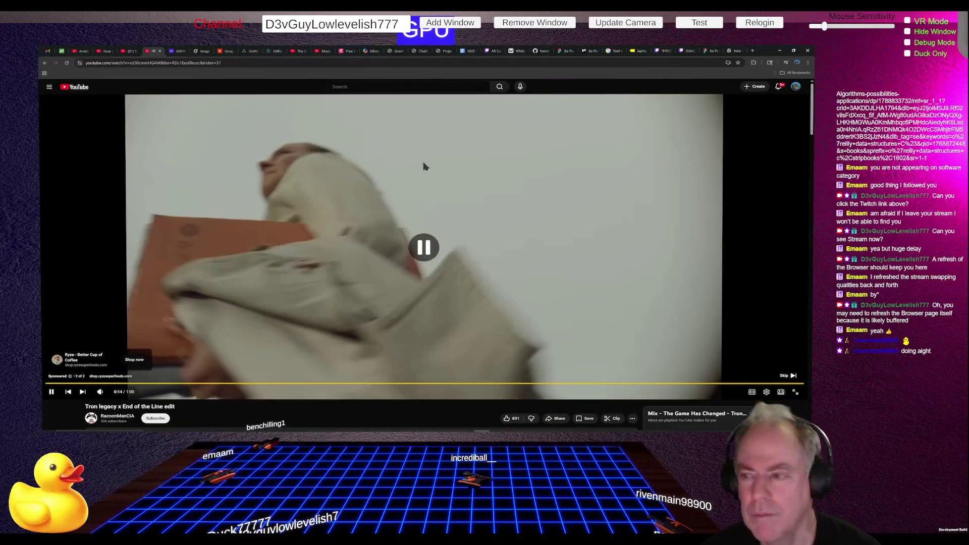
click(710, 52)
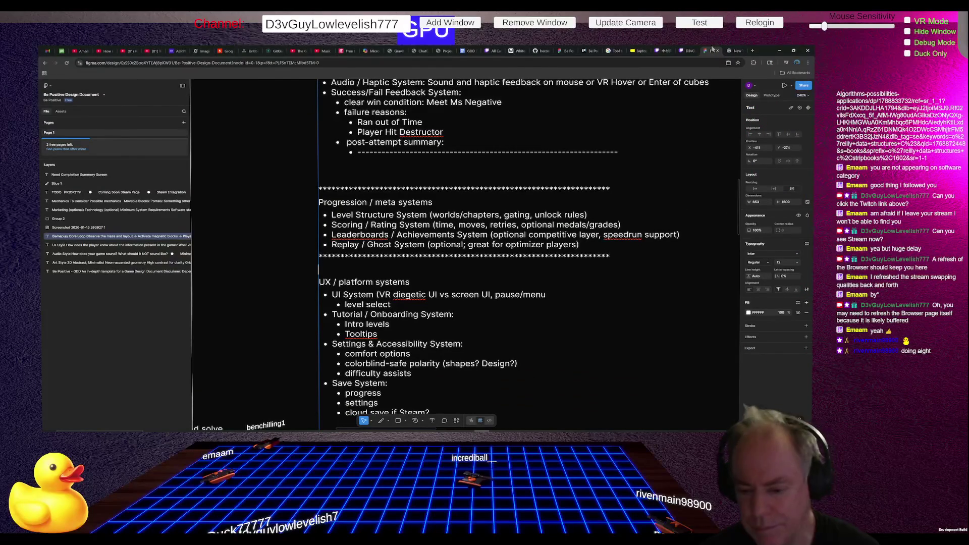
Step: Open the Twitch channel and switch to the Twitch Inspector window listing past streams
click(691, 51)
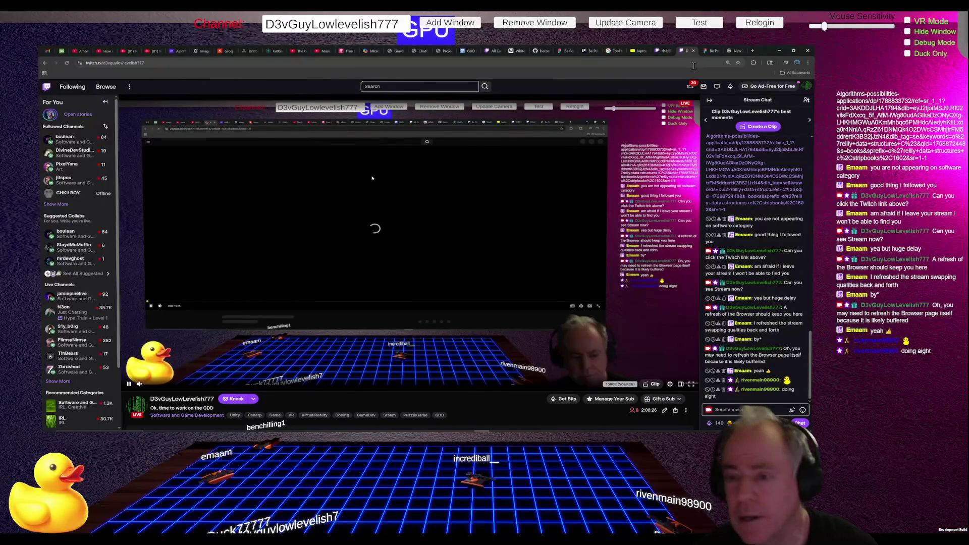
key(alt+Tab)
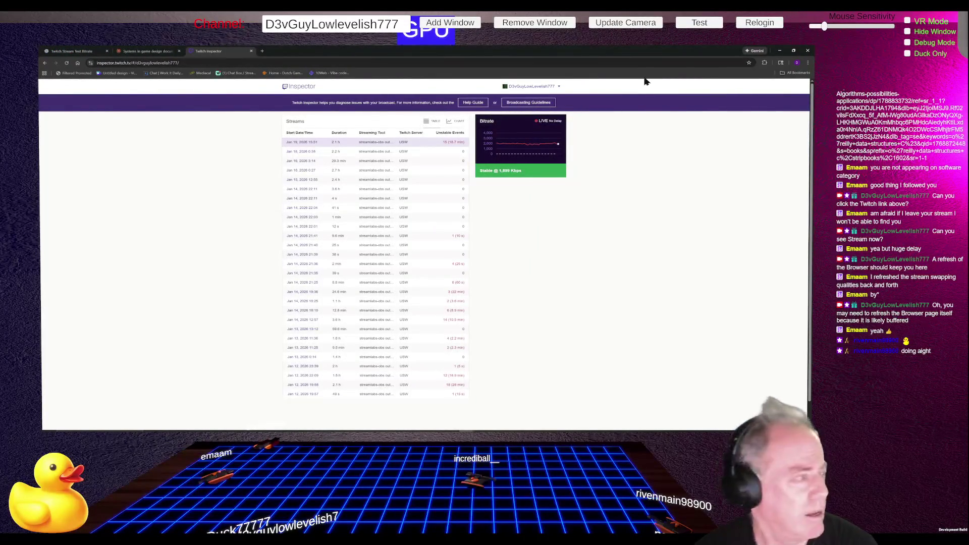
Step: Open the current live broadcast's session details with its bitrate chart and status events
click(527, 152)
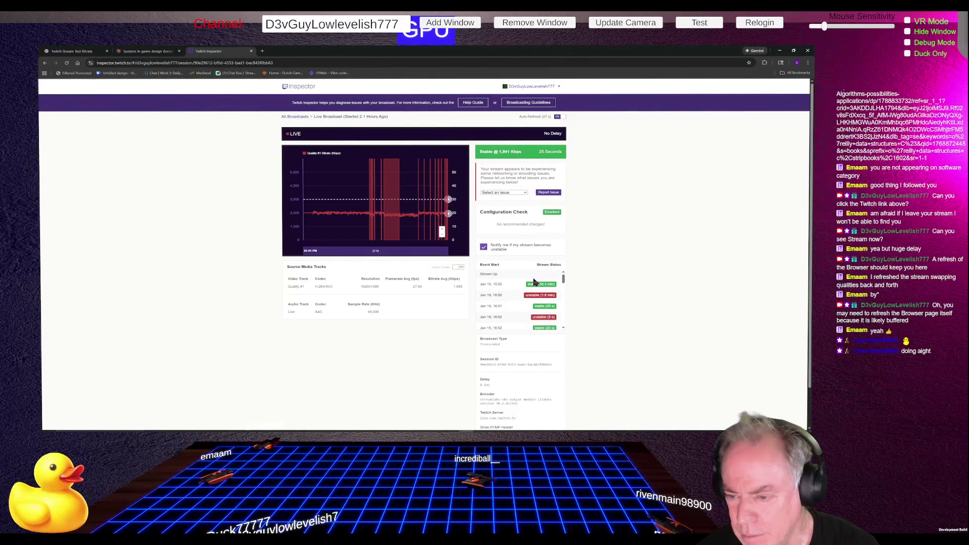
mouse_move(563, 284)
mouse_down()
mouse_move(563, 321)
mouse_move(558, 278)
mouse_up()
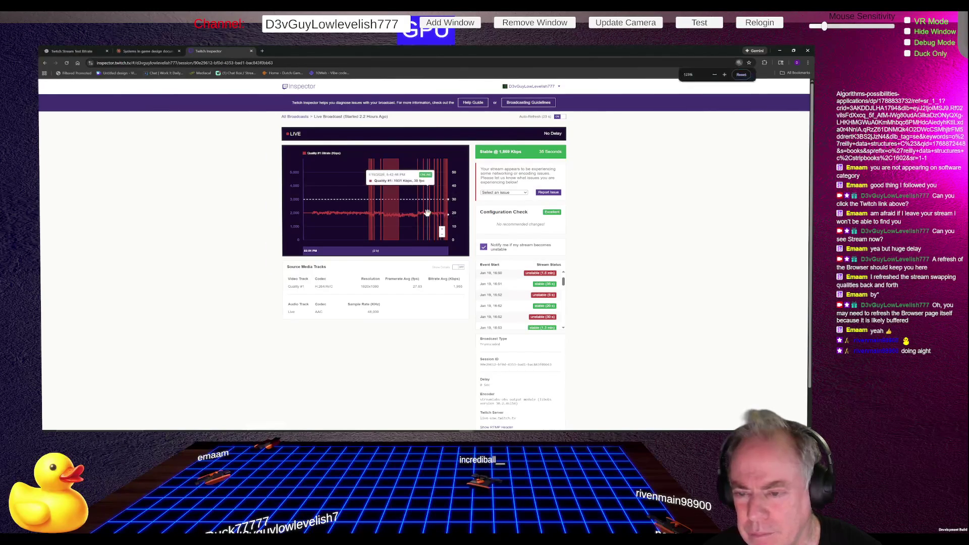
key(ctrl+0)
scroll(446, 272, up, 4)
scroll(455, 281, down, 4)
scroll(454, 281, down, 3)
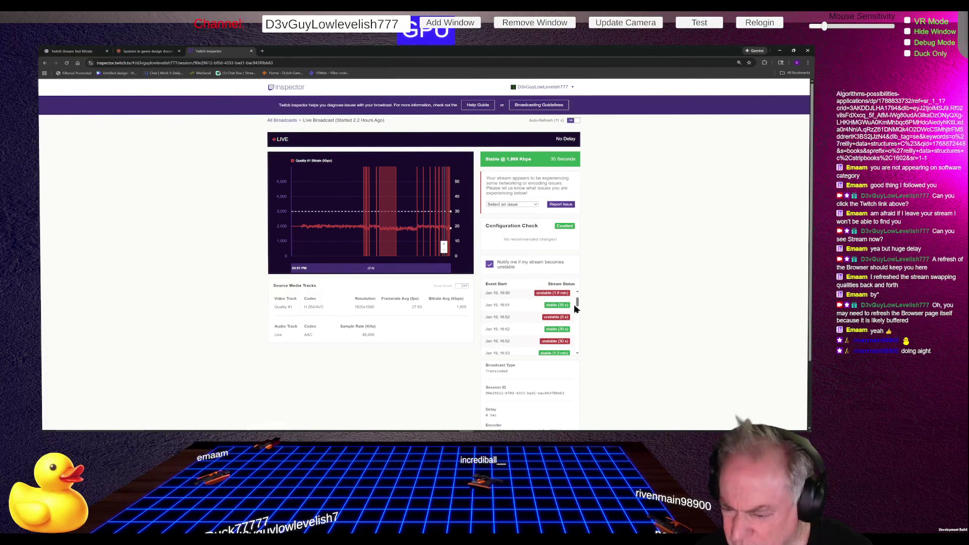
drag(576, 307, 576, 354)
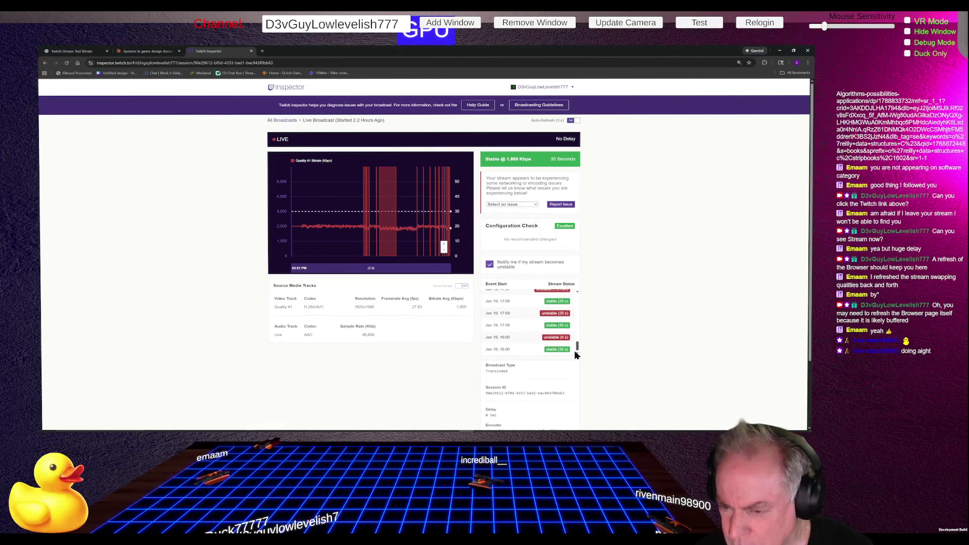
drag(575, 355, 578, 300)
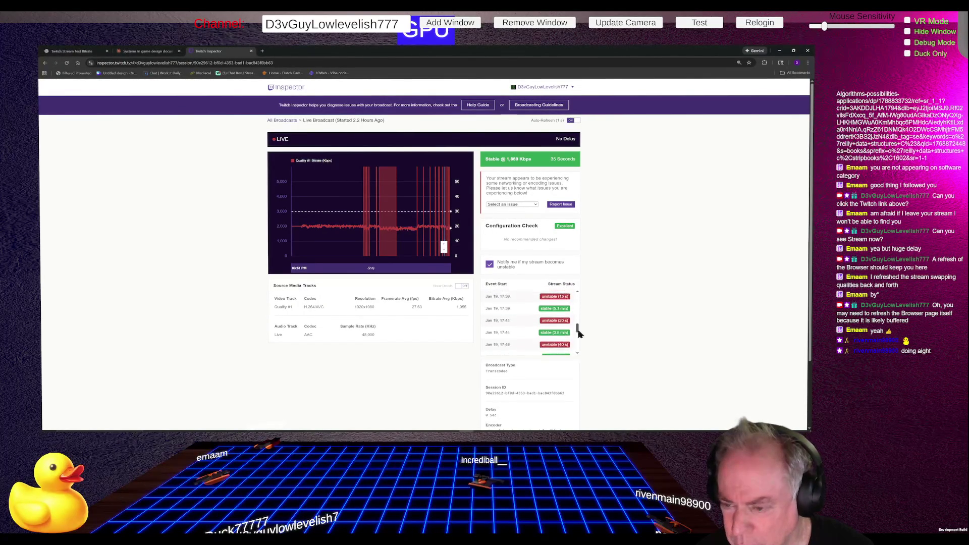
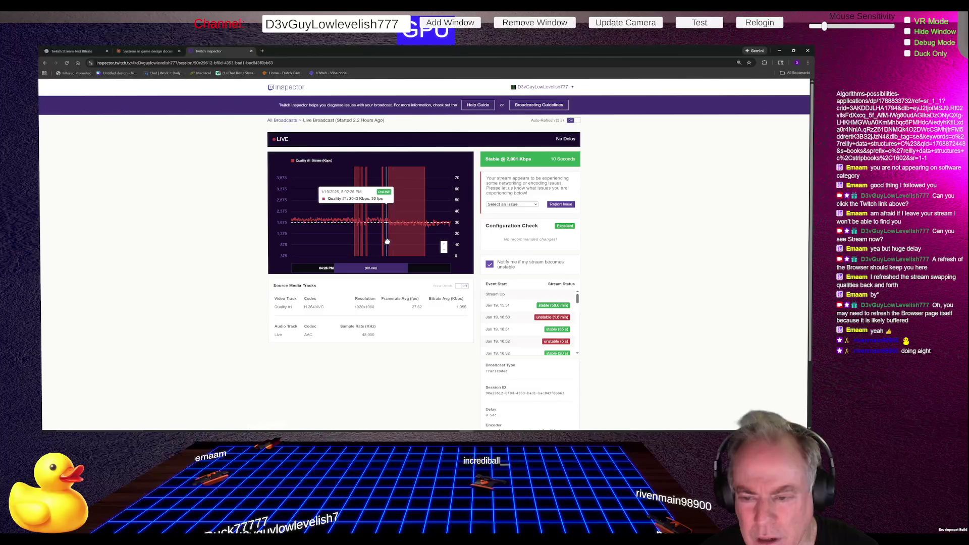
Step: Examine the bitrate graph at one-hour and two-hour spans, finishing on the 2 h range
drag(387, 242, 444, 249)
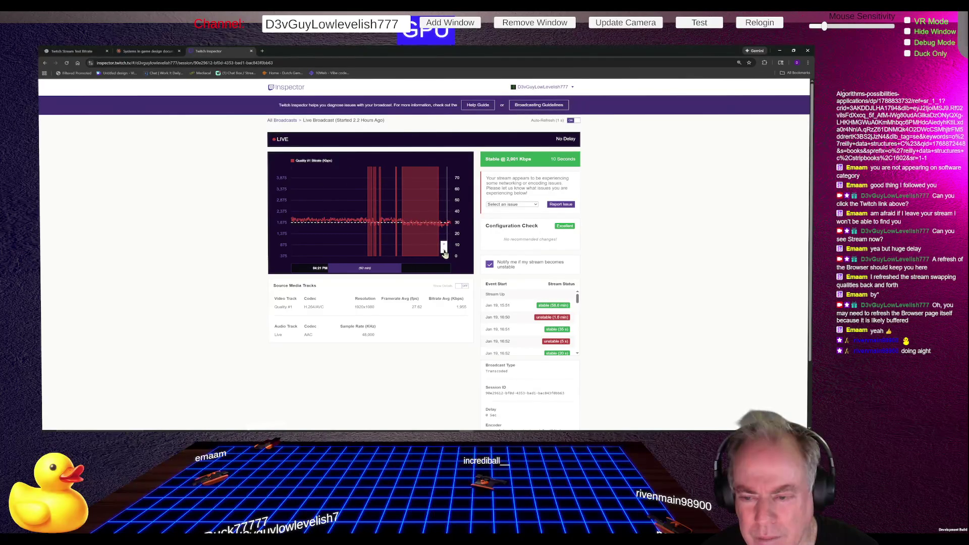
click(445, 252)
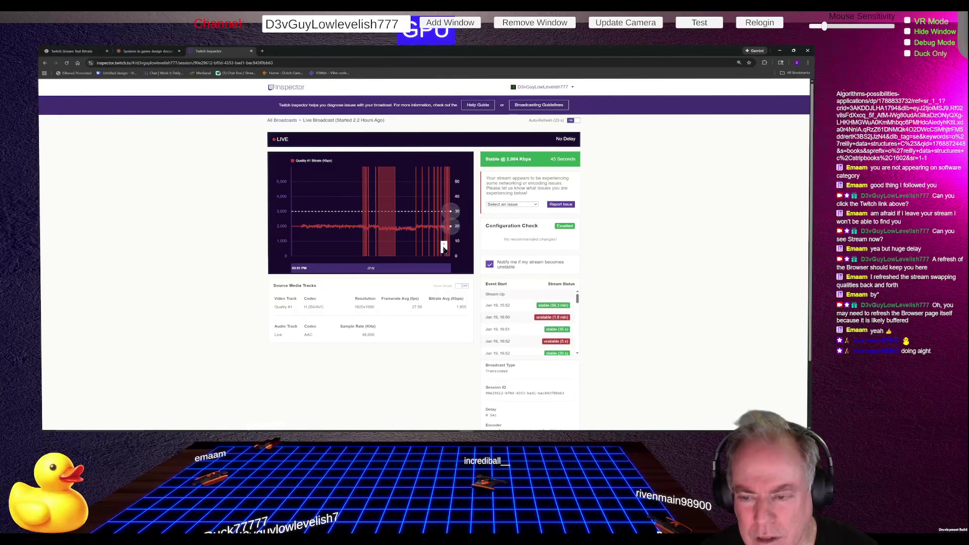
click(443, 245)
click(444, 244)
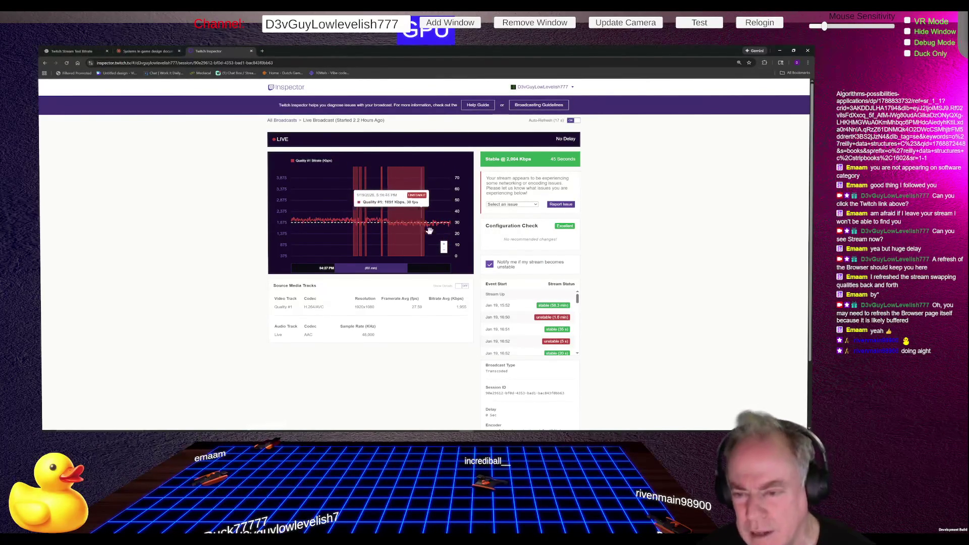
click(445, 254)
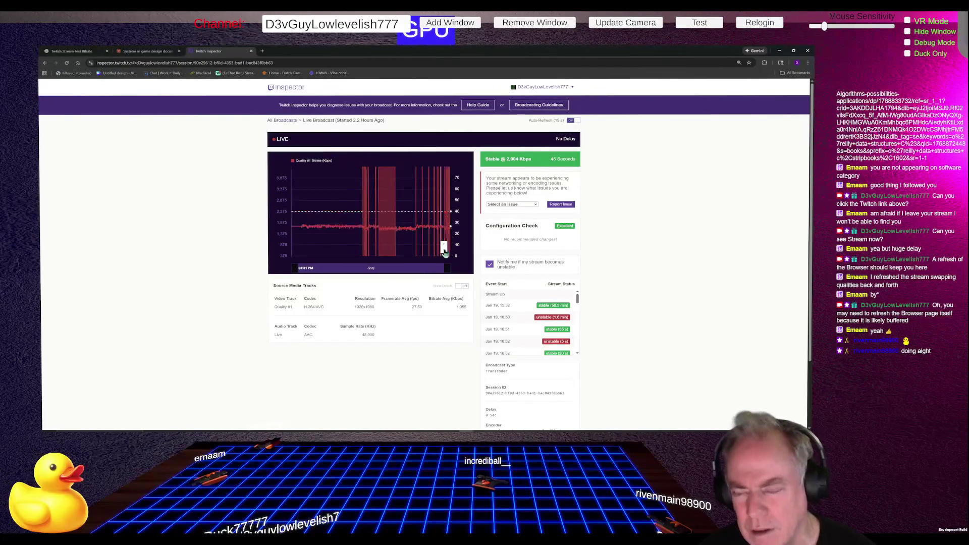